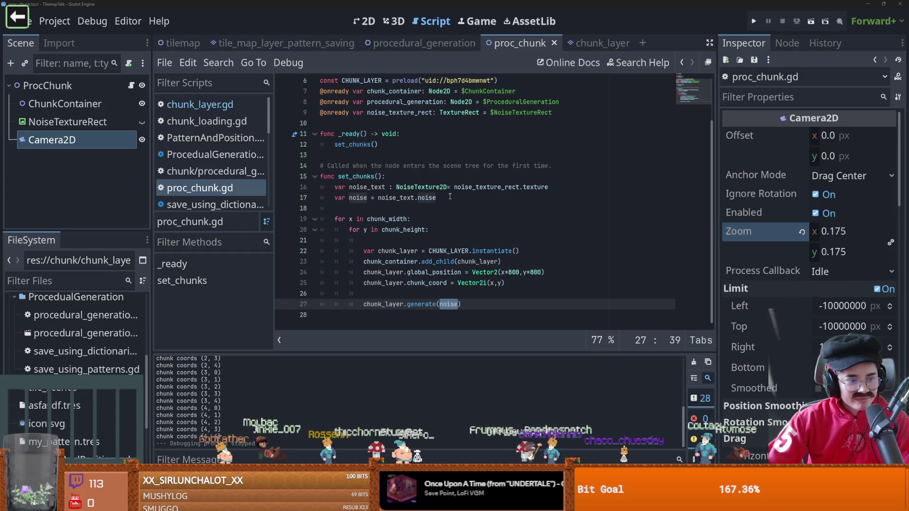
# Review the proc_chunk loops, then in chunk_layer.gd undo an accidental deletion on line 16
pyautogui.click(424, 230)
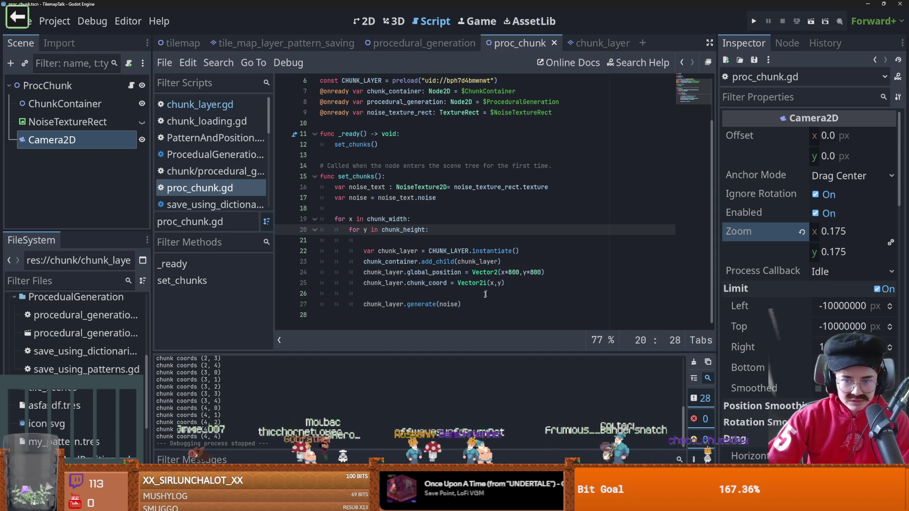
pyautogui.click(420, 304)
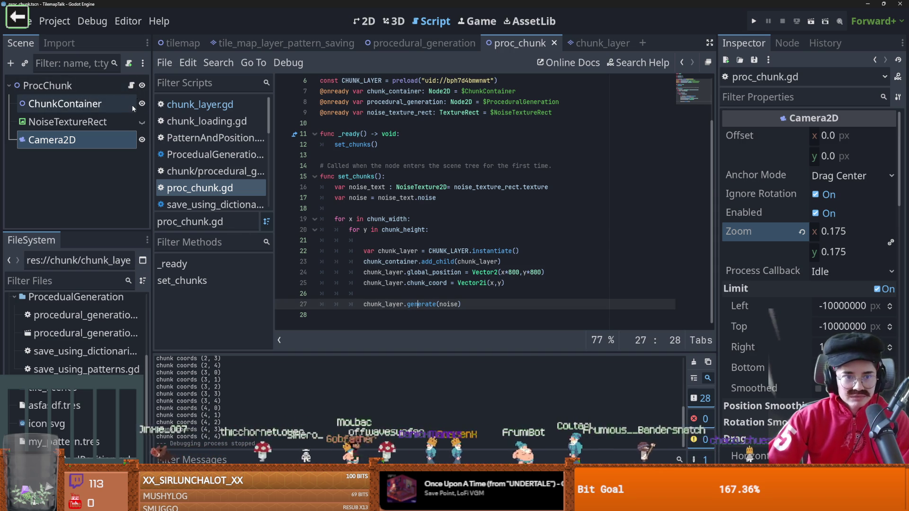
pyautogui.click(595, 43)
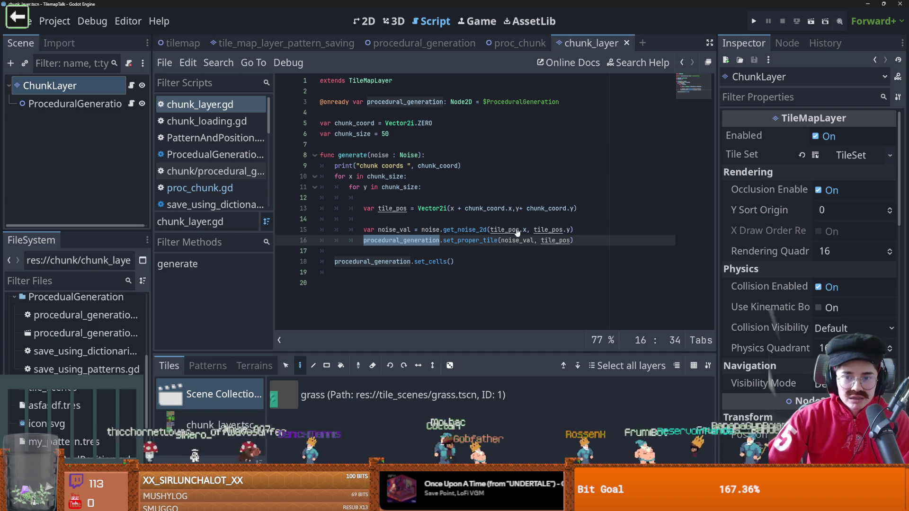
pyautogui.press('BackSpace')
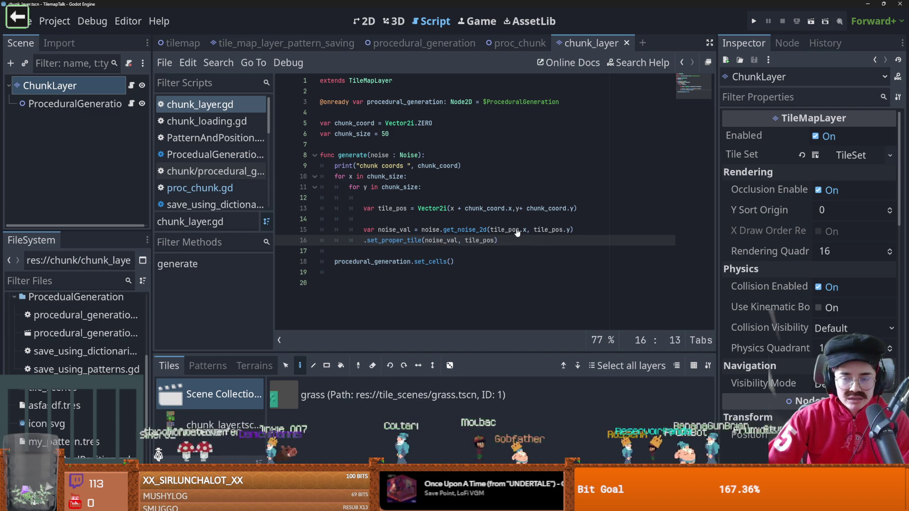
pyautogui.click(455, 219)
pyautogui.hotkey('ctrl', 'z')
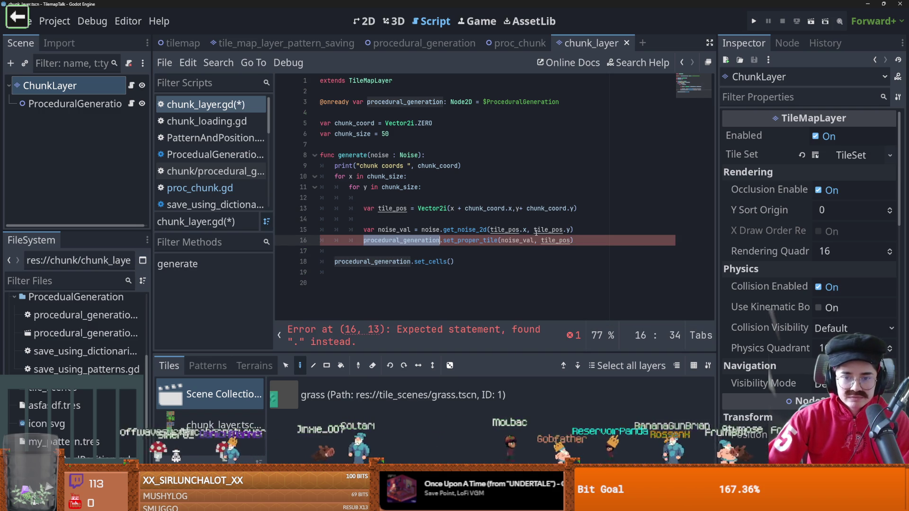
# Check the get_noise_2d call and add print(" tile pos ", tile_pos) on line 14
pyautogui.doubleClick(460, 230)
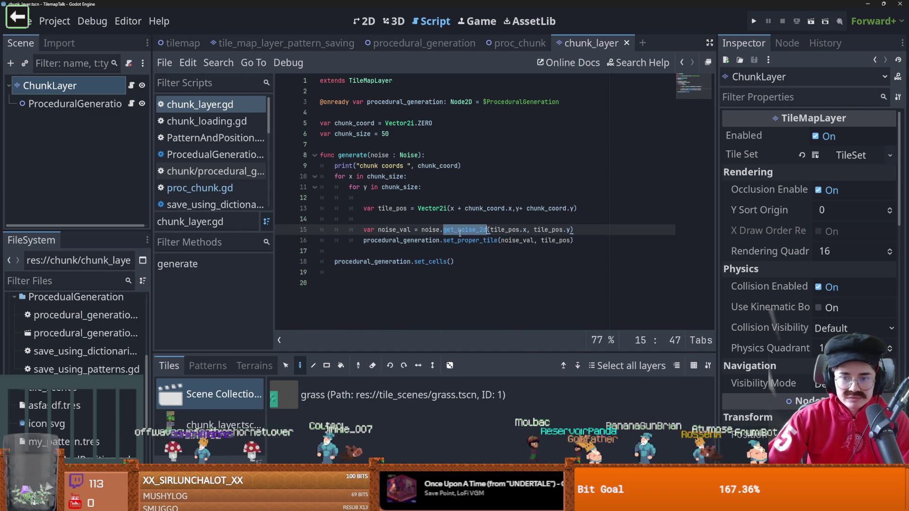
pyautogui.click(400, 230)
pyautogui.click(480, 230)
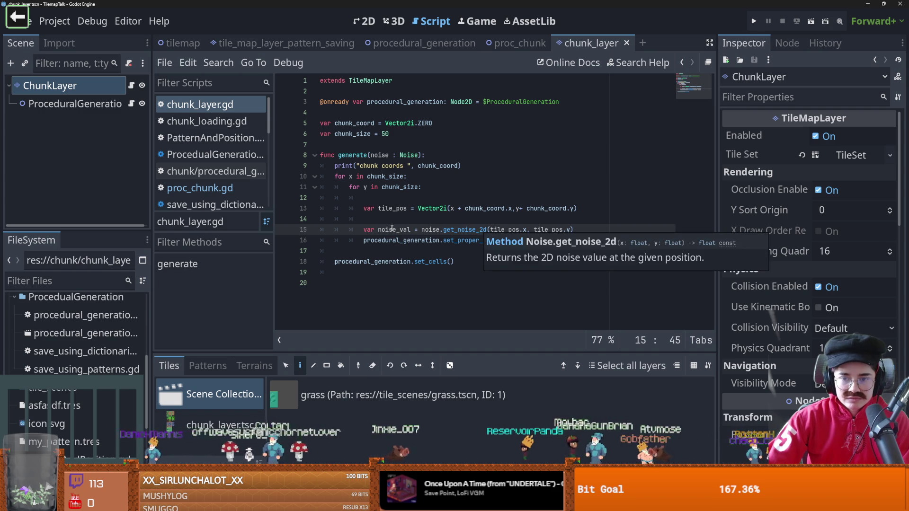
pyautogui.click(506, 229)
pyautogui.click(466, 221)
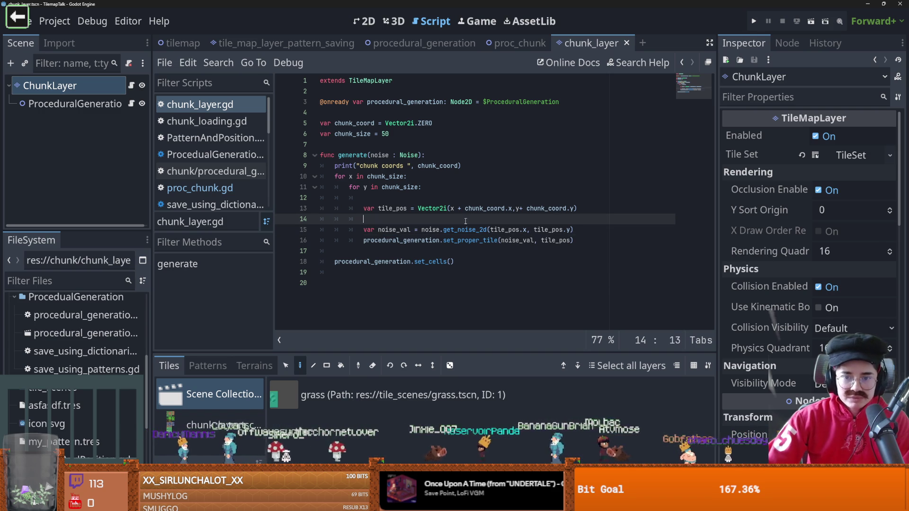
pyautogui.write('print(')
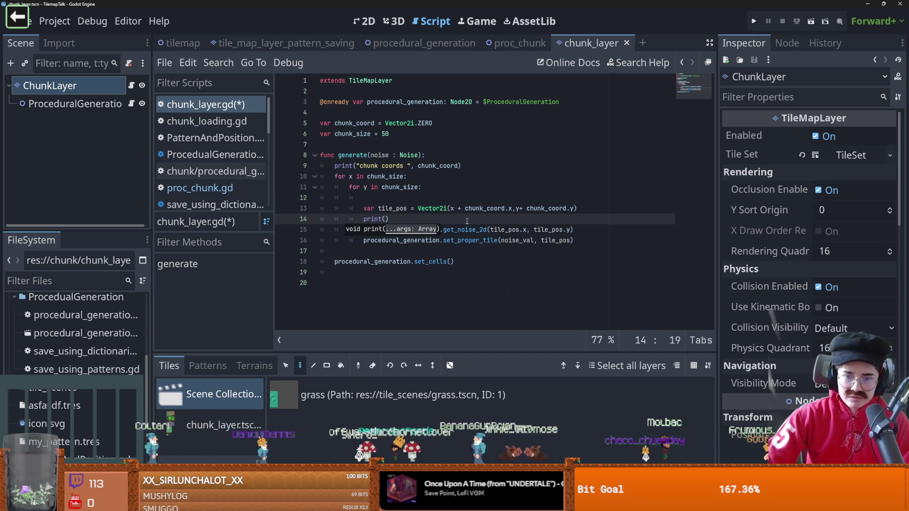
pyautogui.write('" tile pos ')
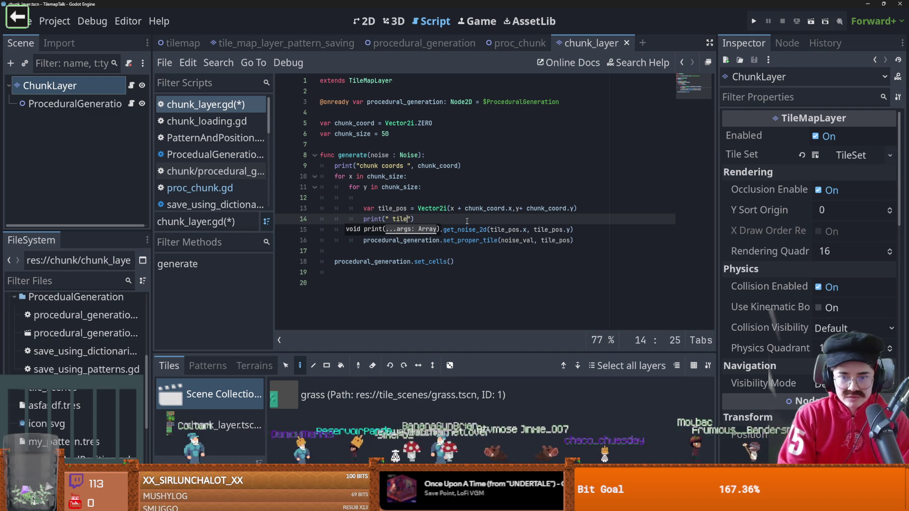
pyautogui.write('", tile_pos')
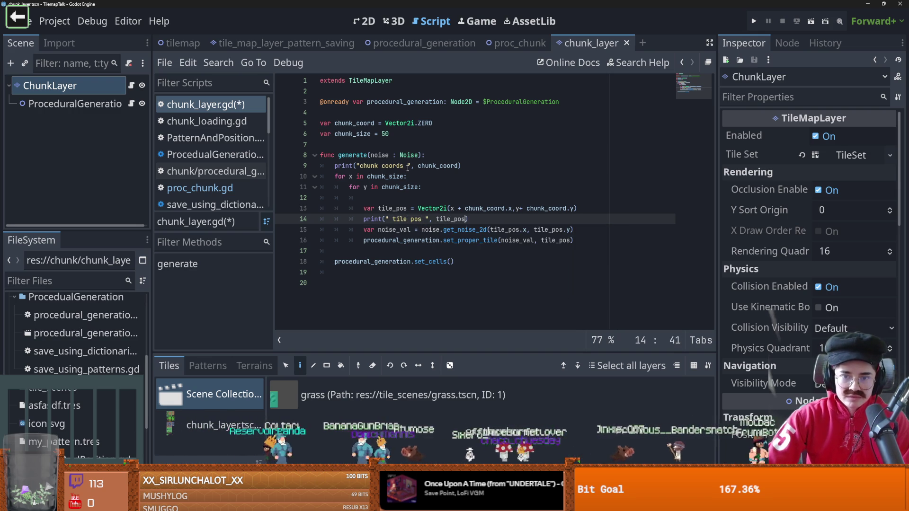
# Prefix the chunk coords print with a row of # characters, save, and return to proc_chunk
pyautogui.click(361, 166)
pyautogui.write('###')
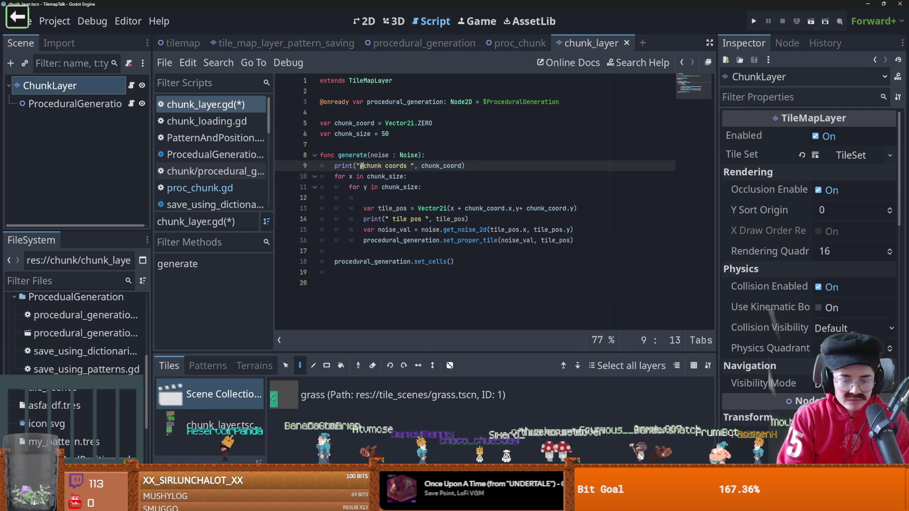
pyautogui.write('############################################')
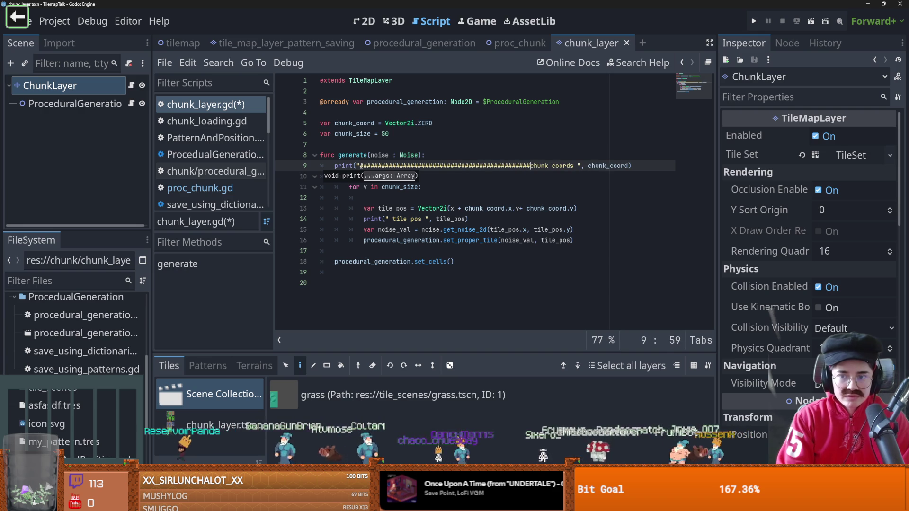
pyautogui.hotkey('ctrl', 's')
pyautogui.click(507, 44)
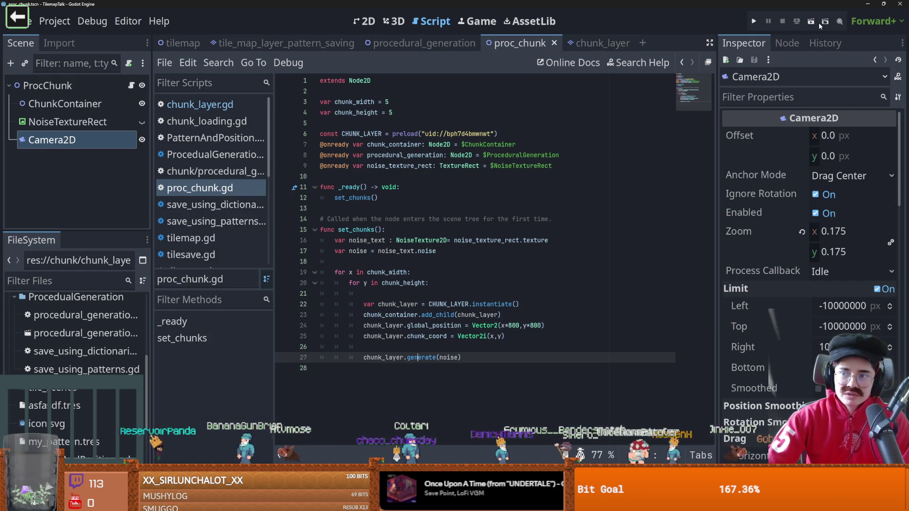
# Set chunk_width and chunk_height to 2
pyautogui.click(404, 104)
pyautogui.press('BackSpace')
pyautogui.write('2')
pyautogui.click(423, 113)
pyautogui.press('BackSpace')
pyautogui.write('2')
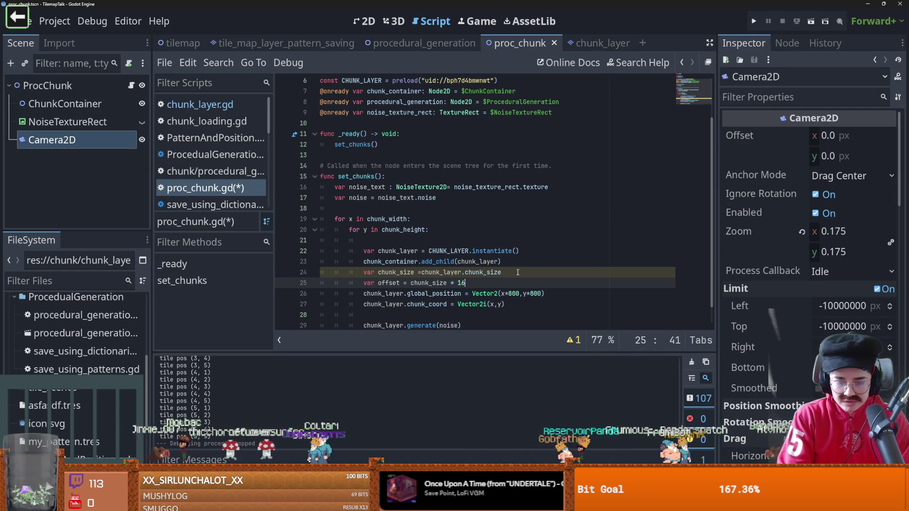
# Replace both 800 position values with offset and test-run the scene
pyautogui.doubleClick(513, 293)
pyautogui.write('offset')
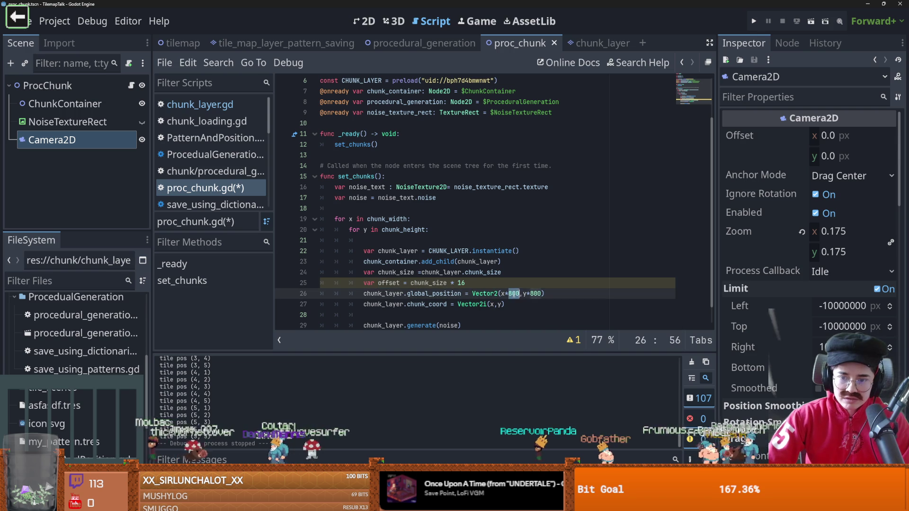
pyautogui.doubleClick(545, 294)
pyautogui.write('offset')
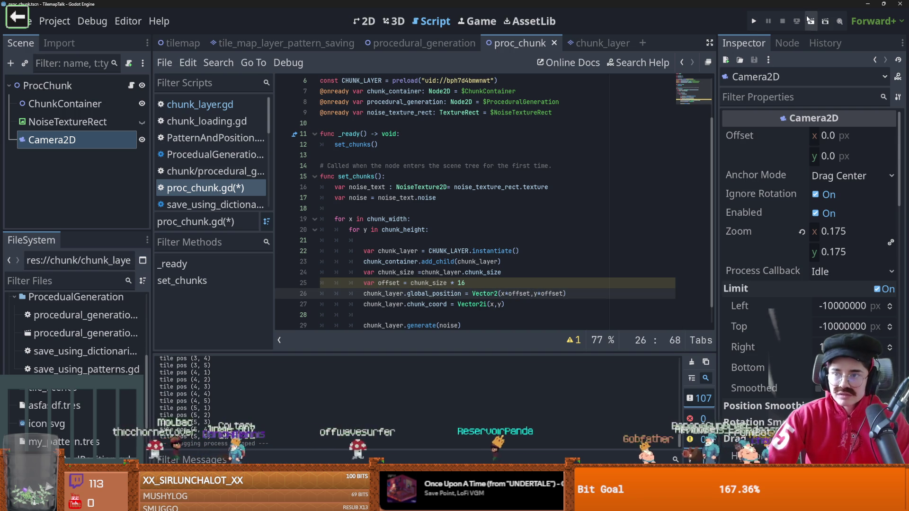
pyautogui.click(812, 20)
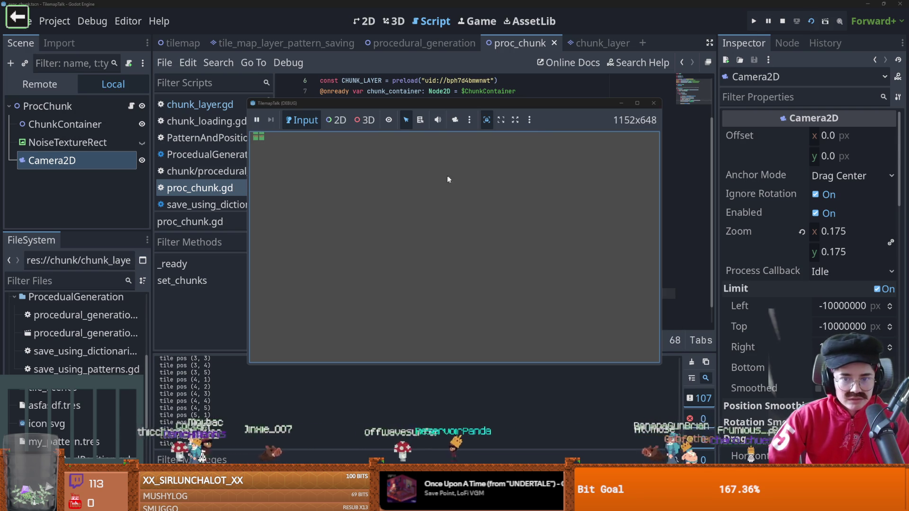
pyautogui.click(654, 103)
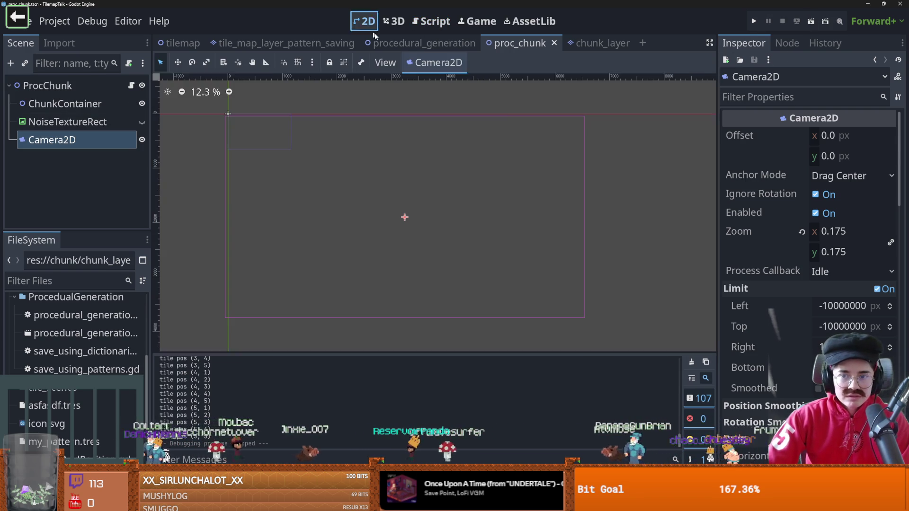
# Set the Camera2D zoom to 0.735, rerun to check chunk spacing, and return to the script
pyautogui.click(365, 22)
pyautogui.moveTo(828, 243); pyautogui.dragTo(895, 244)
pyautogui.moveTo(405, 219)
pyautogui.mouseDown()
pyautogui.moveTo(284, 134)
pyautogui.moveTo(264, 140)
pyautogui.mouseUp()
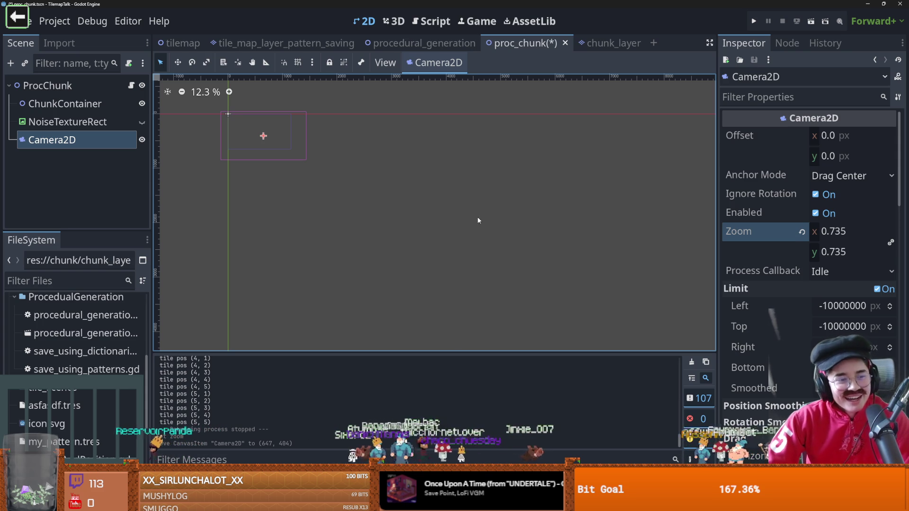
pyautogui.click(812, 21)
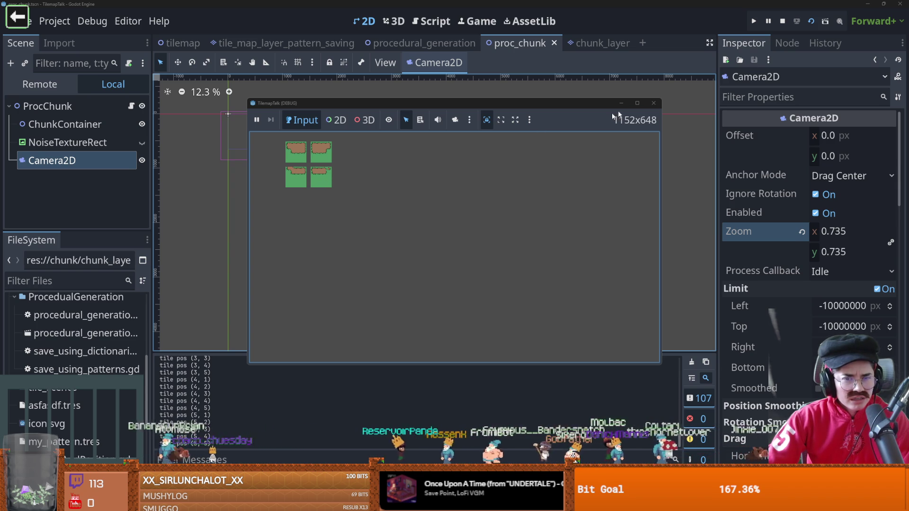
pyautogui.click(654, 105)
pyautogui.click(131, 85)
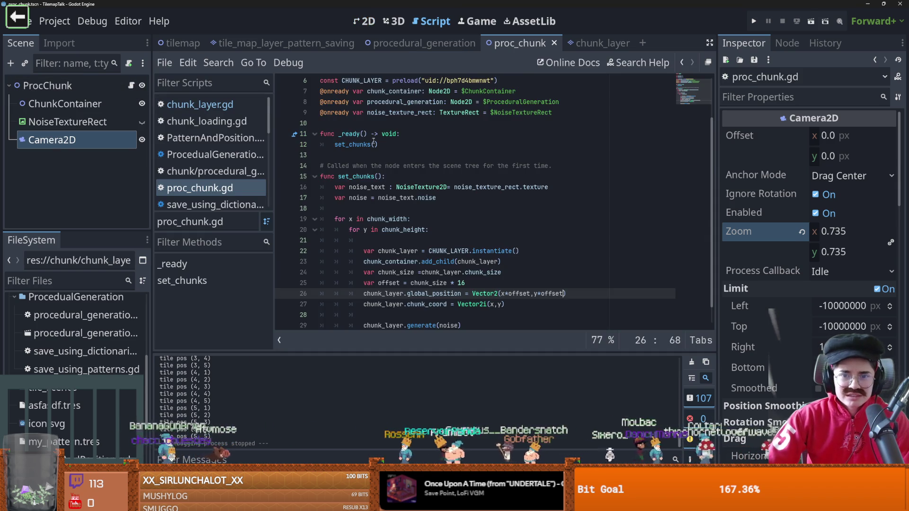
# Change chunk_width and chunk_height to 10
pyautogui.click(399, 102)
pyautogui.press('BackSpace')
pyautogui.write('10')
pyautogui.click(389, 102)
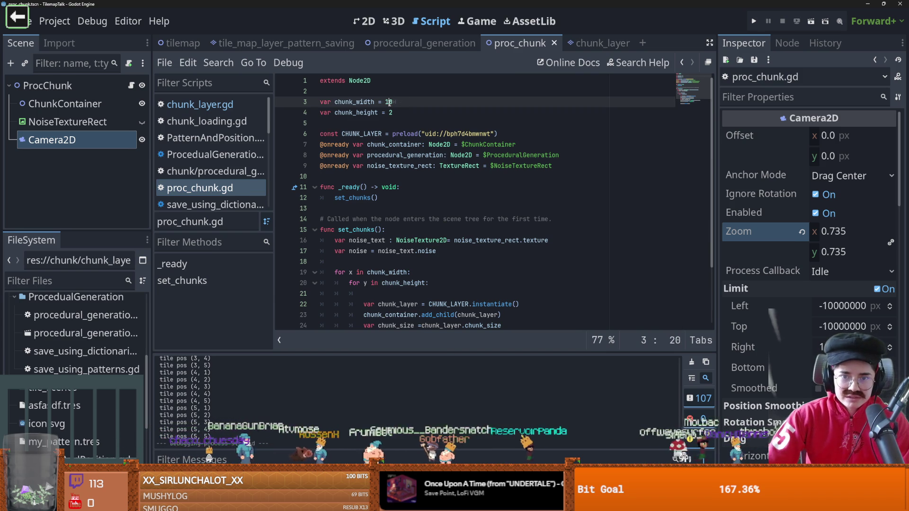
pyautogui.click(394, 113)
pyautogui.press('BackSpace')
pyautogui.write('10')
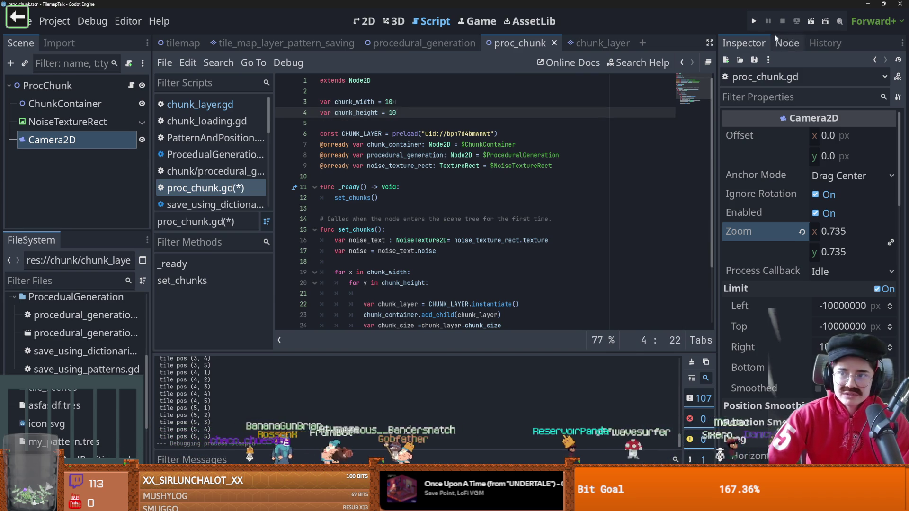
# Run the 10×10 chunk grid full screen, then stop it and go back to the script
pyautogui.click(811, 22)
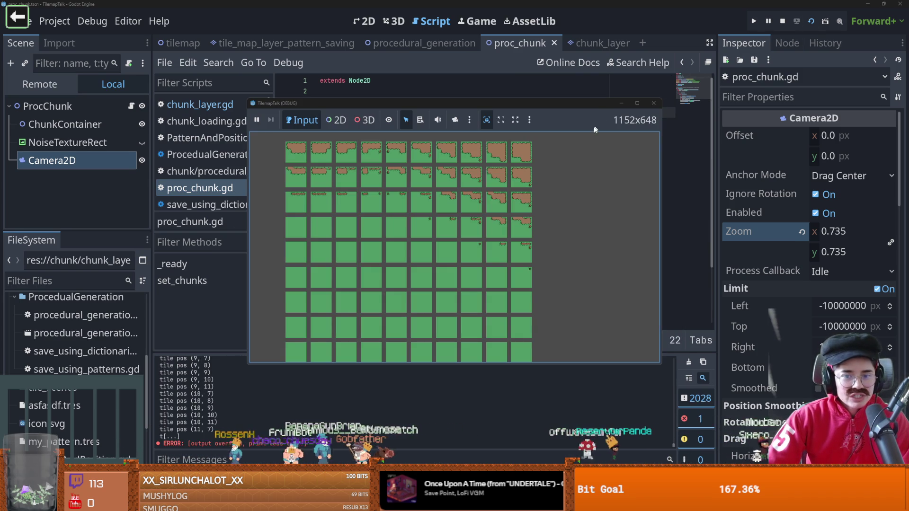
pyautogui.click(636, 103)
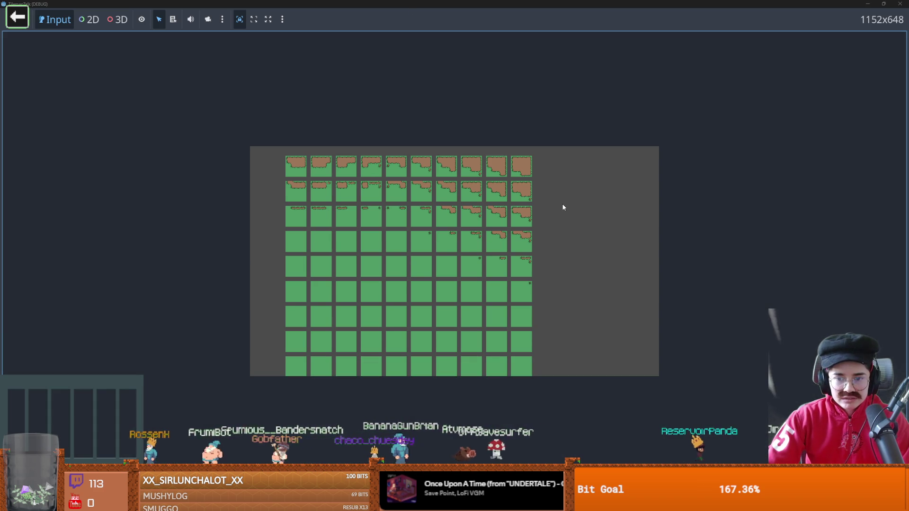
pyautogui.press('F8')
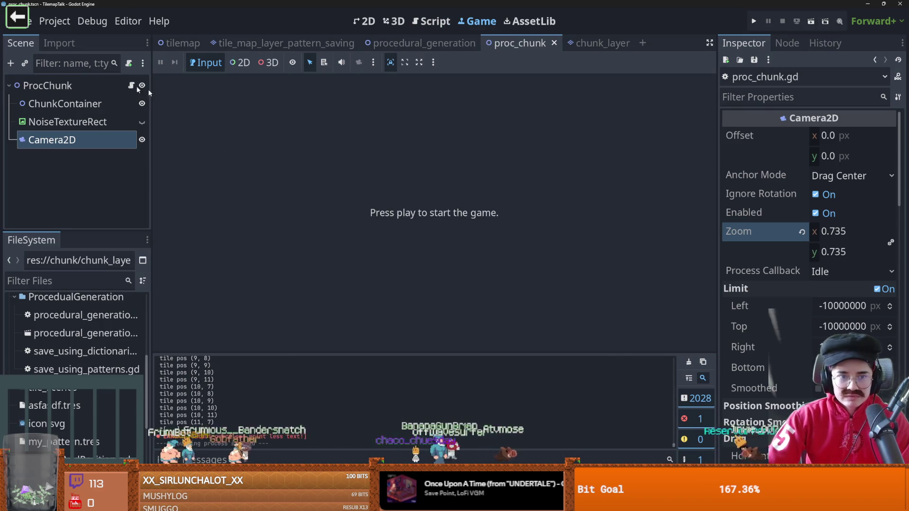
pyautogui.click(131, 86)
# Trim the offset multiplier on line 25 from 16 down to 1
pyautogui.scroll(-2, 458, 214)
pyautogui.click(459, 261)
pyautogui.click(438, 262)
pyautogui.click(467, 262)
pyautogui.press('BackSpace')
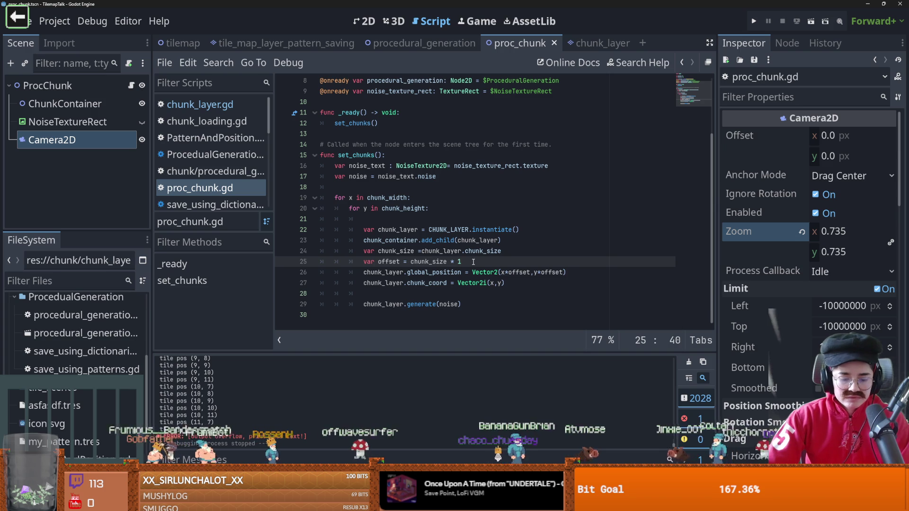
# Test-run the scene with offset multipliers of 15 and then 8
pyautogui.write('5')
pyautogui.click(811, 20)
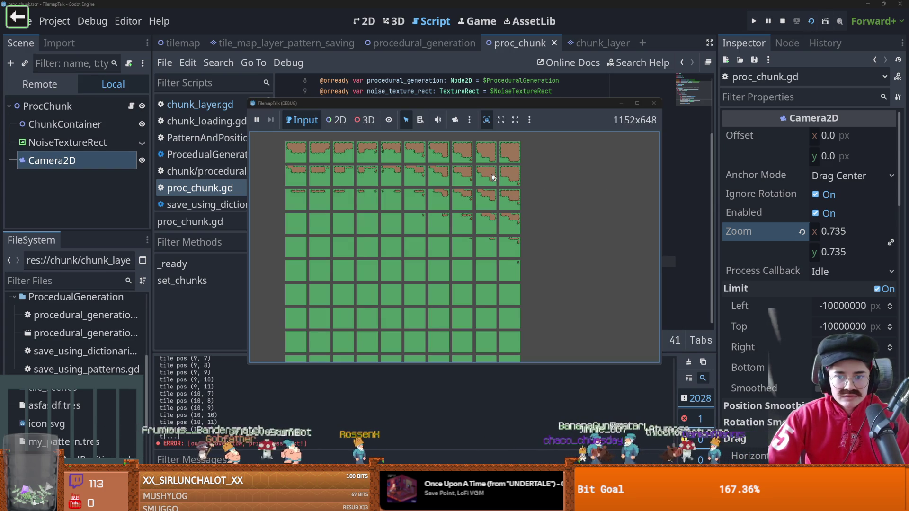
pyautogui.click(655, 104)
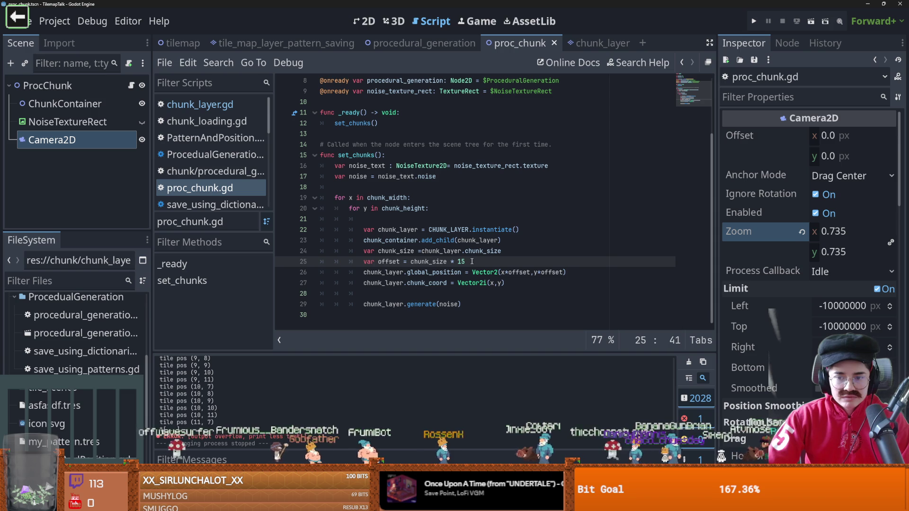
pyautogui.press('BackSpace')
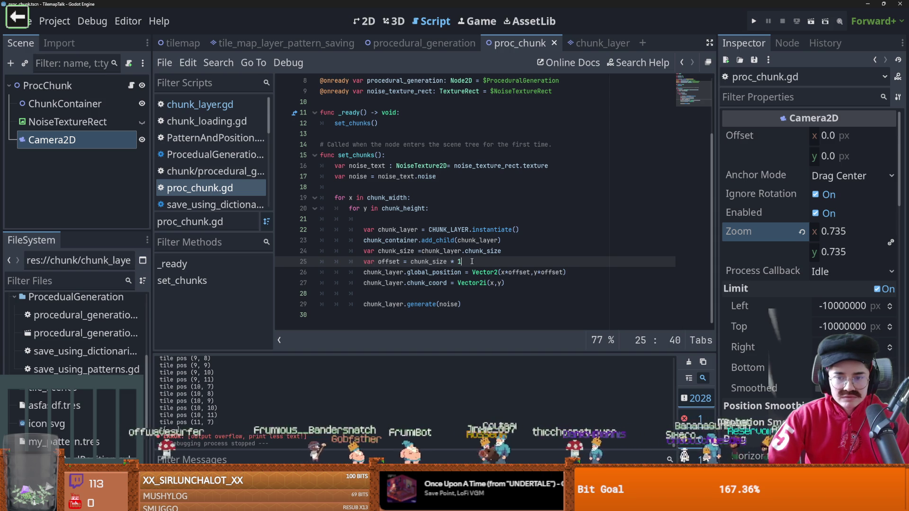
pyautogui.press('BackSpace')
pyautogui.write('8')
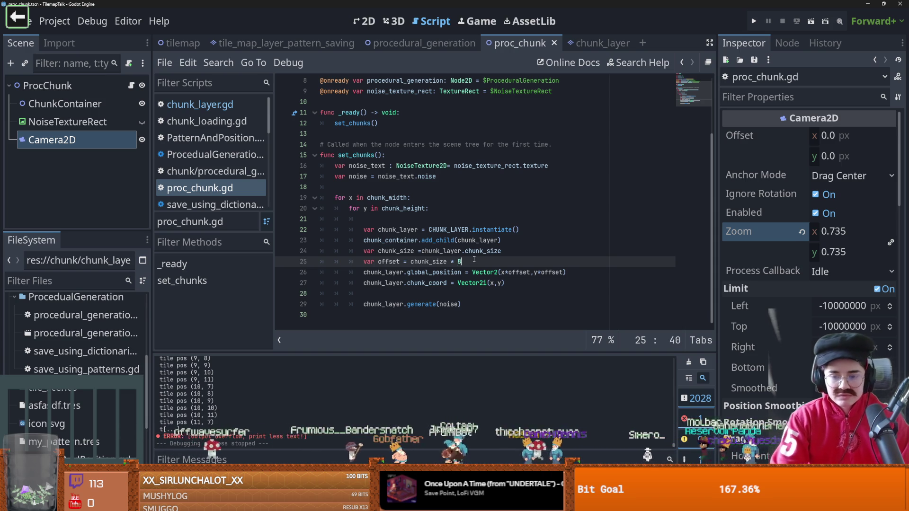
pyautogui.click(813, 21)
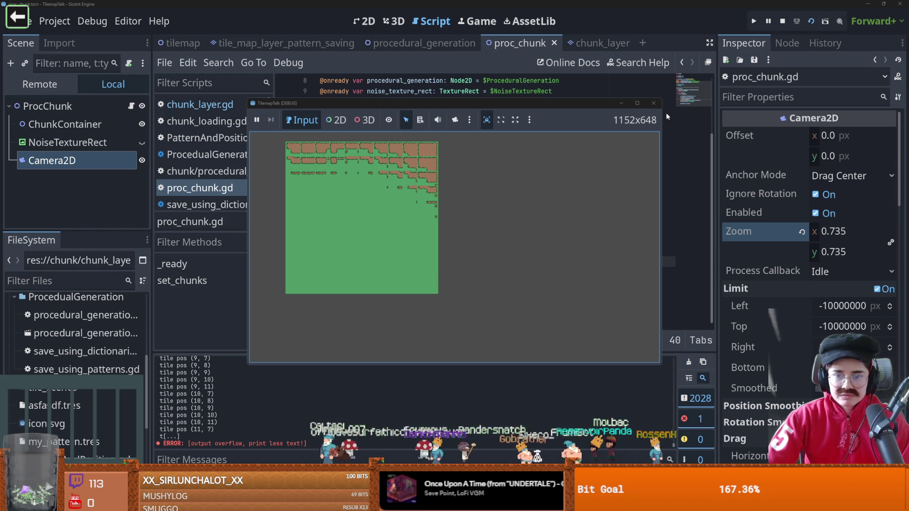
pyautogui.click(653, 103)
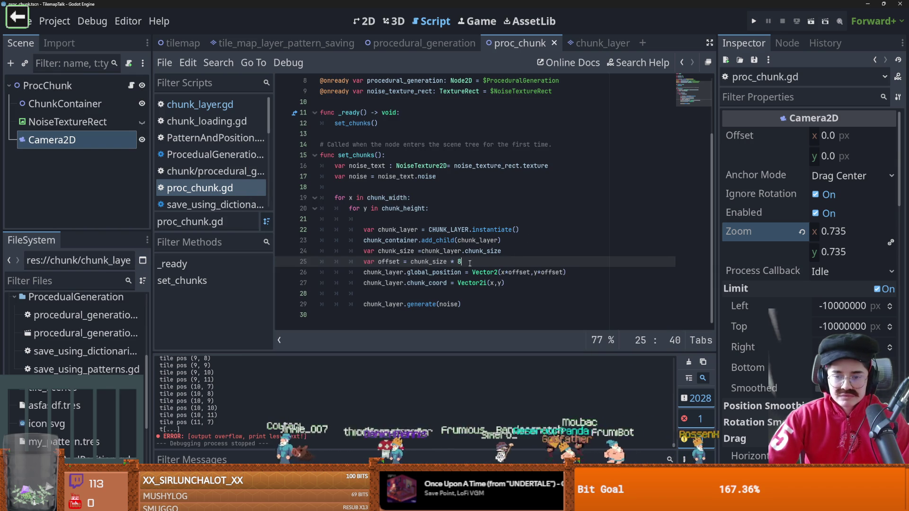
# Set the offset back to chunk_size * 16 and save the script
pyautogui.press('BackSpace')
pyautogui.write('15')
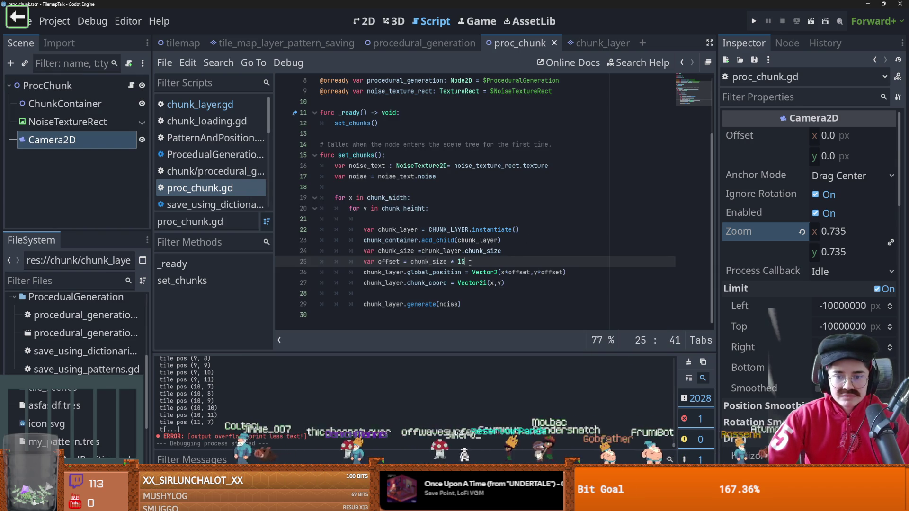
pyautogui.press('BackSpace')
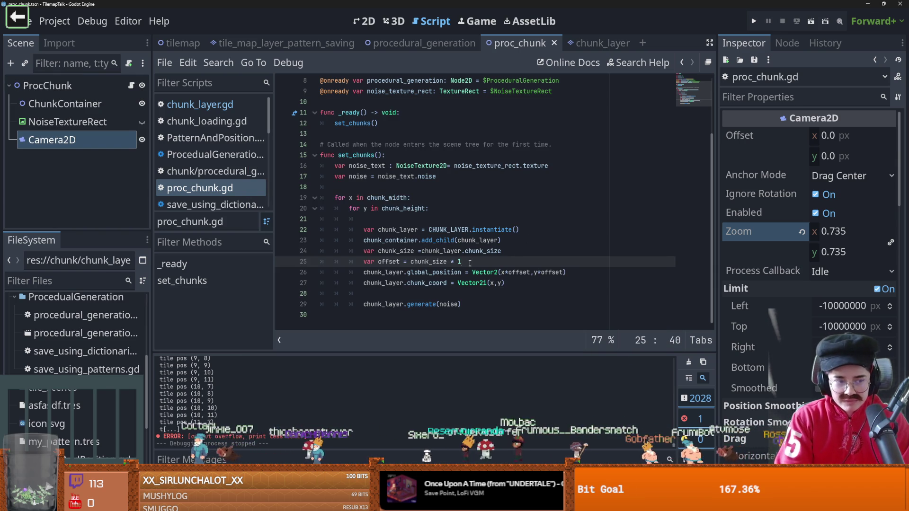
pyautogui.write('6')
pyautogui.hotkey('ctrl', 's')
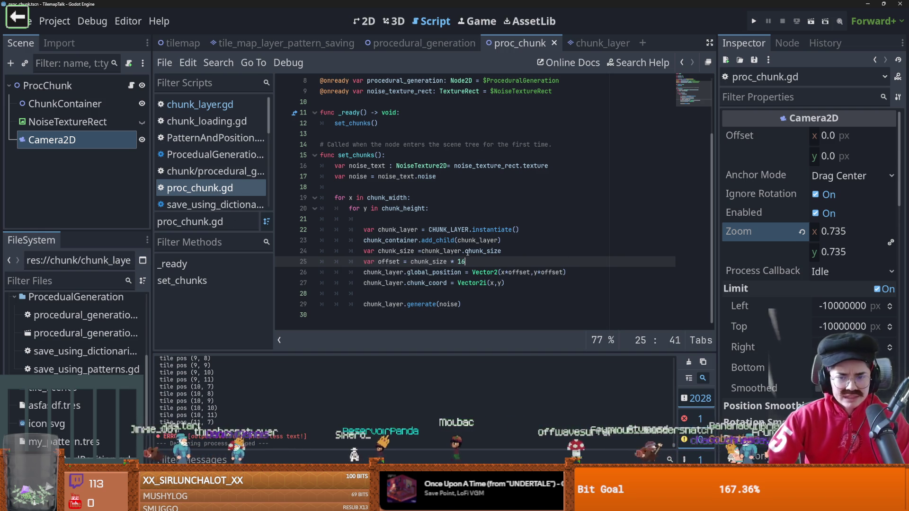
pyautogui.scroll(3, 387, 105)
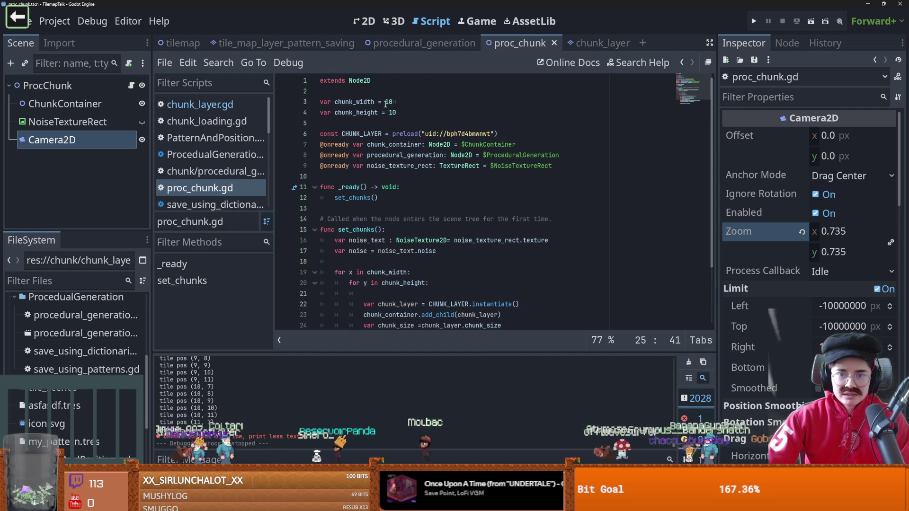
# Set chunk height to 2 and change chunk_layer's chunk_size to 10
pyautogui.click(406, 102)
pyautogui.press('BackSpace')
pyautogui.press('BackSpace')
pyautogui.click(437, 114)
pyautogui.press('BackSpace')
pyautogui.press('BackSpace')
pyautogui.write('2')
pyautogui.click(592, 43)
pyautogui.press('BackSpace')
pyautogui.write('10')
pyautogui.click(503, 43)
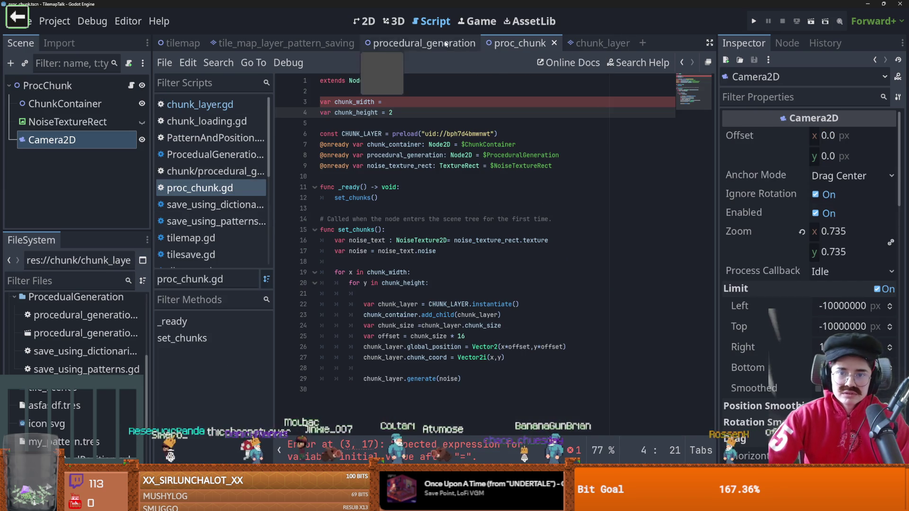
# Set chunk width to 2 and test-run the 2×2 grid
pyautogui.press('BackSpace')
pyautogui.write('2')
pyautogui.click(811, 21)
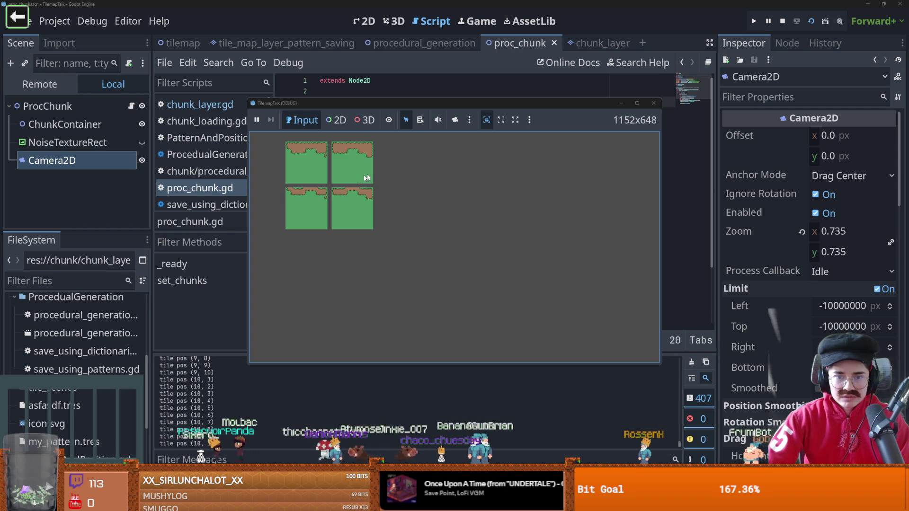
pyautogui.click(653, 103)
# Restore the 18 by 10 chunk grid, save, and run it full screen
pyautogui.press('BackSpace')
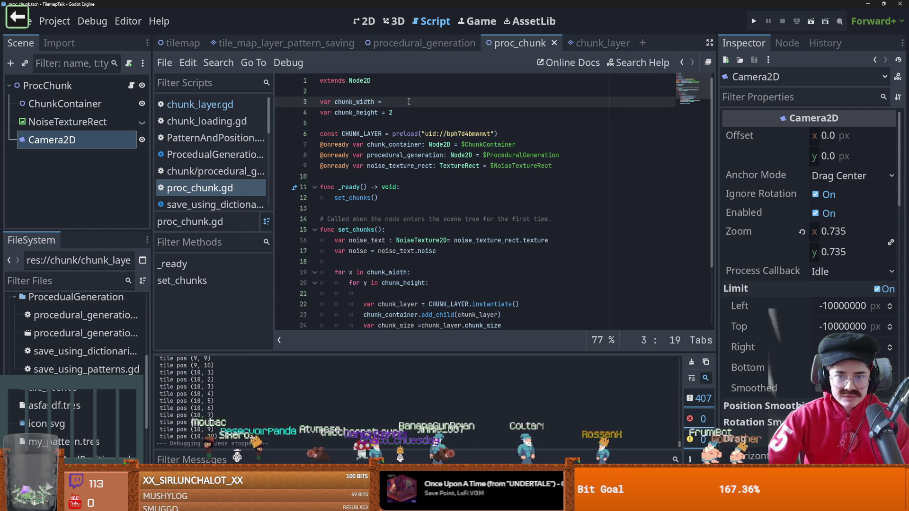
pyautogui.write('10')
pyautogui.click(428, 110)
pyautogui.press('BackSpace')
pyautogui.write('10')
pyautogui.hotkey('ctrl', 's')
pyautogui.click(811, 21)
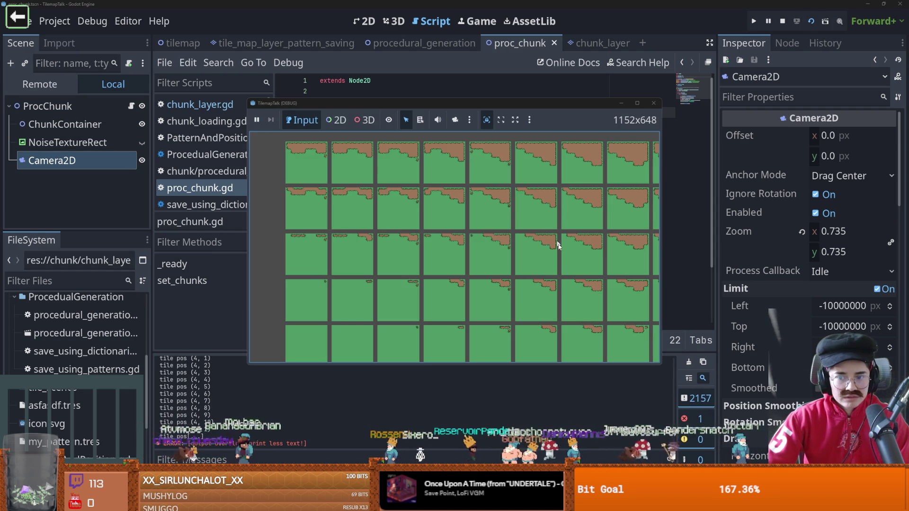
pyautogui.click(637, 103)
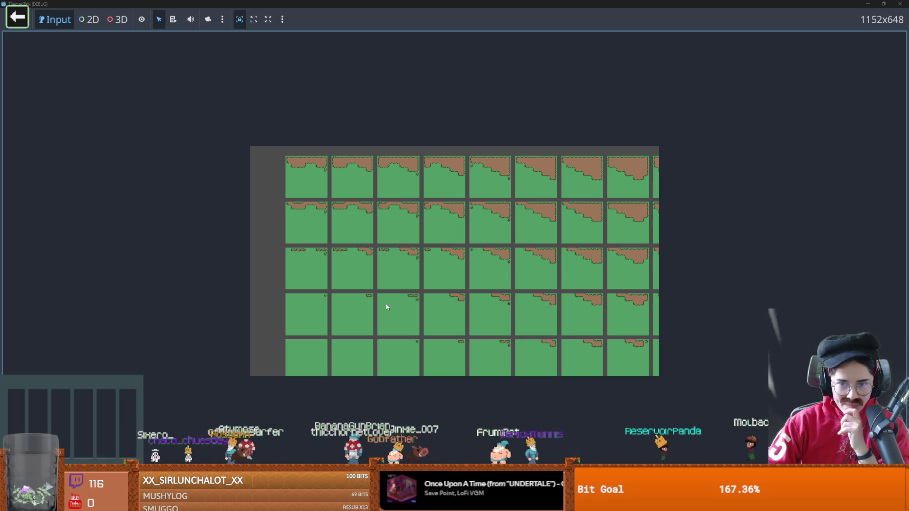
pyautogui.press('F8')
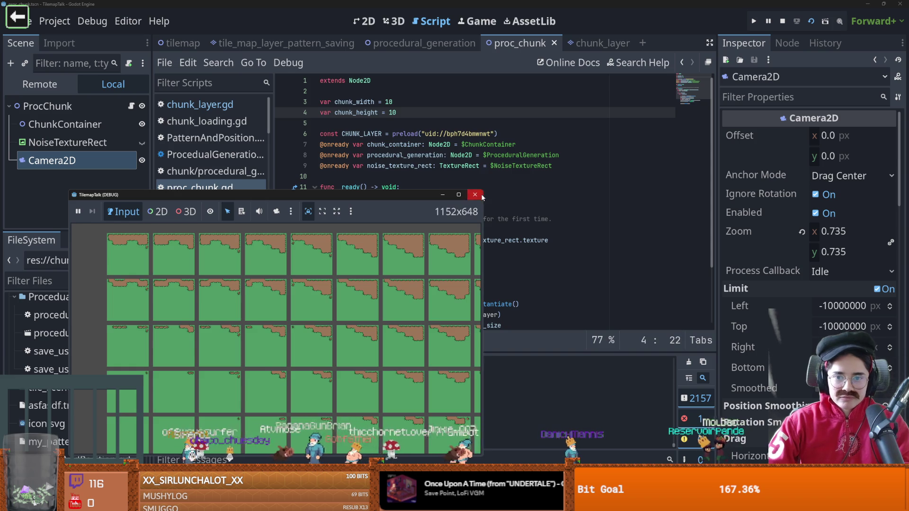
# Inspect chunk_coord.x in chunk_layer.gd's tile position line, then go back to proc_chunk
pyautogui.click(592, 43)
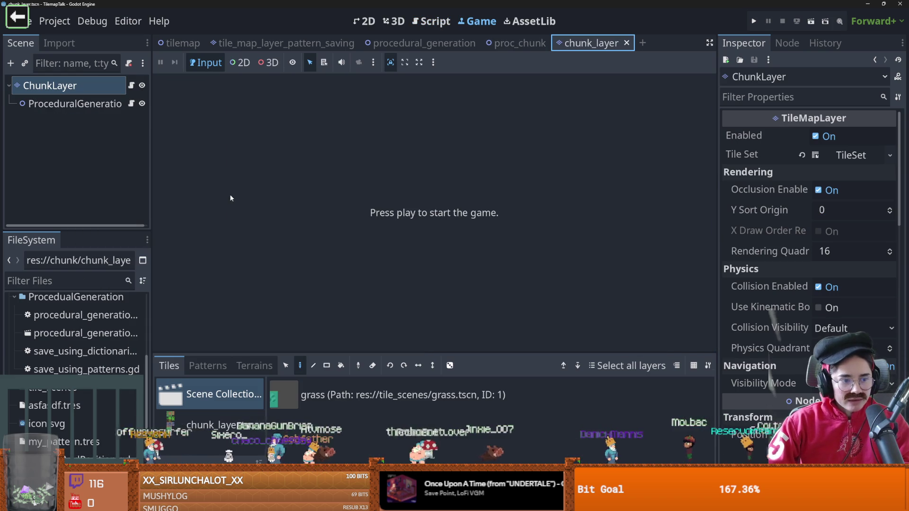
pyautogui.click(131, 85)
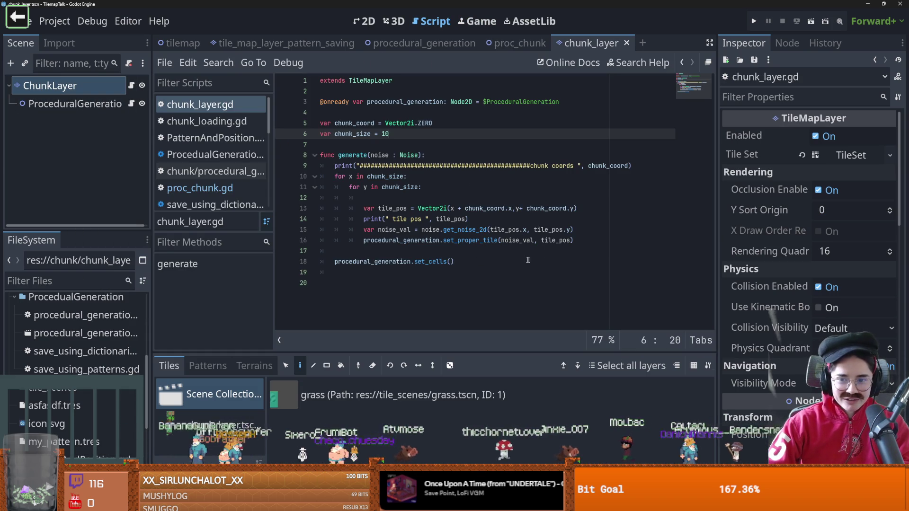
pyautogui.click(512, 209)
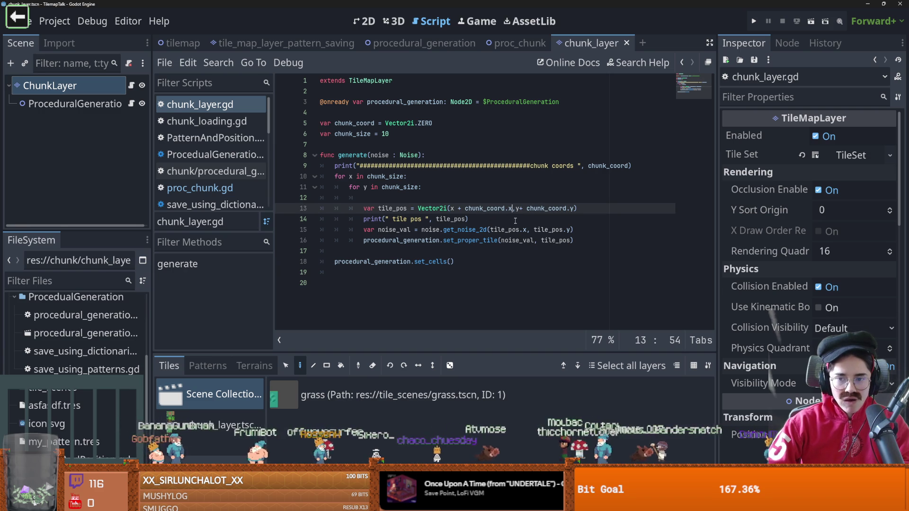
pyautogui.moveTo(466, 208); pyautogui.dragTo(513, 209)
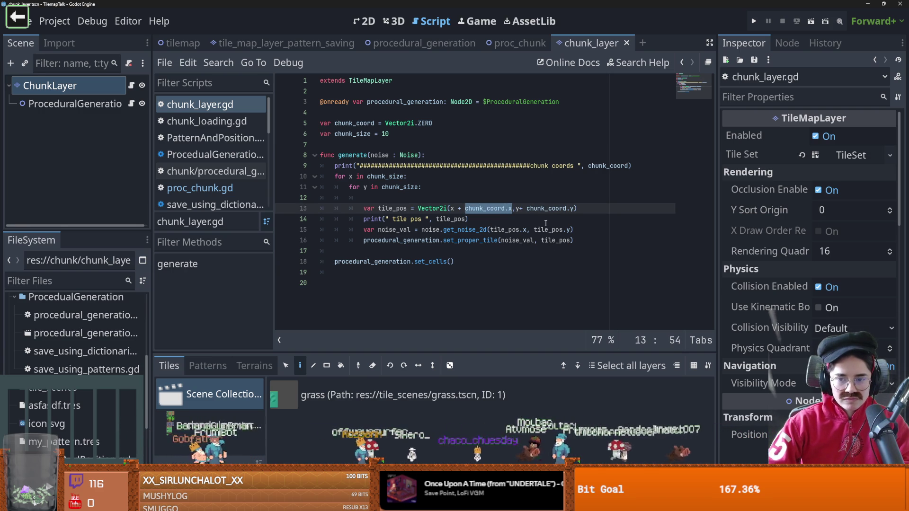
pyautogui.click(520, 43)
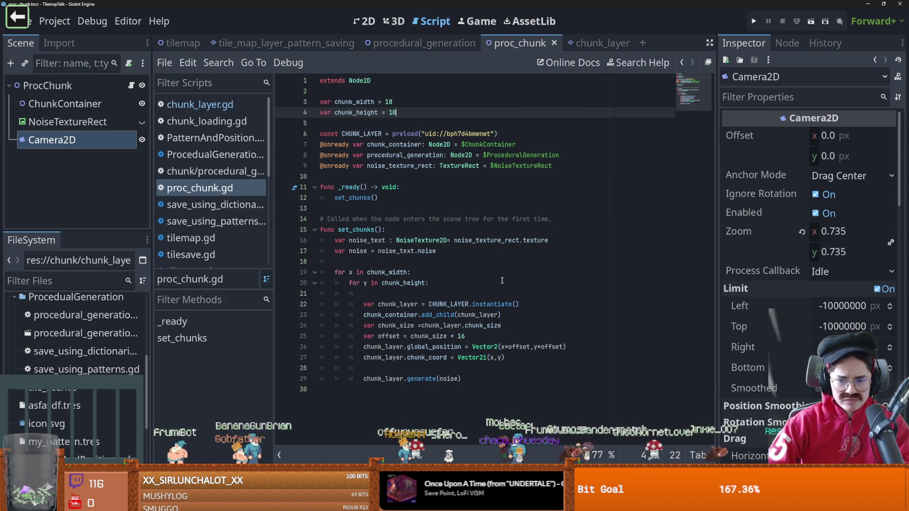
# Copy proc_chunk's offset calculation lines into chunk_layer.gd's generate loop
pyautogui.click(505, 347)
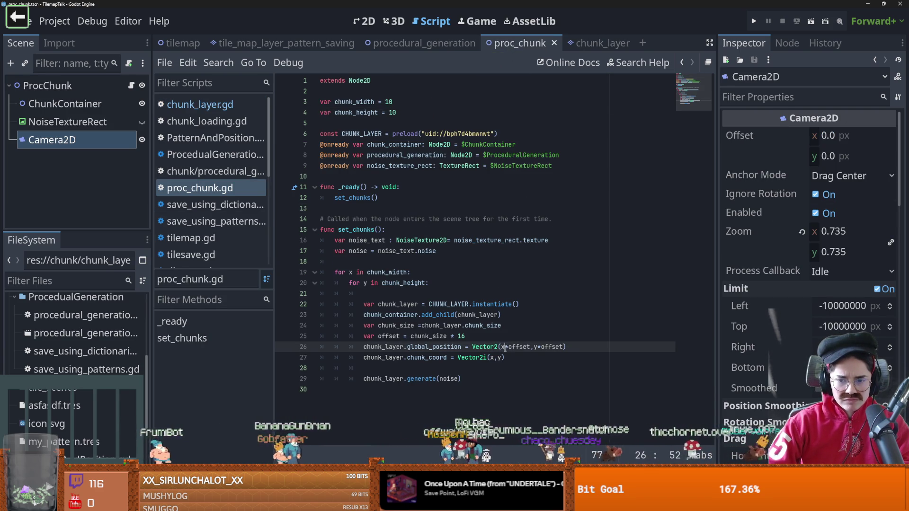
pyautogui.moveTo(466, 336); pyautogui.dragTo(364, 337)
pyautogui.moveTo(472, 336); pyautogui.dragTo(363, 335)
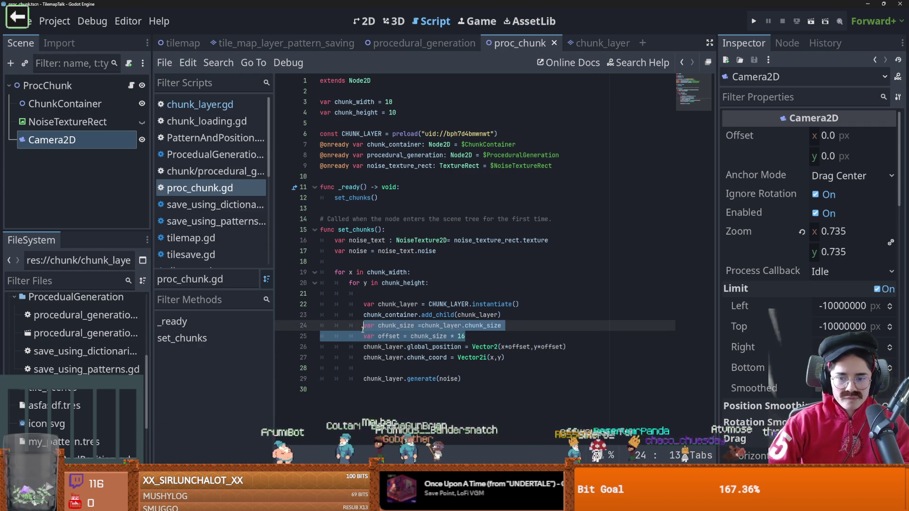
pyautogui.click(600, 43)
pyautogui.click(420, 198)
pyautogui.press('Return')
pyautogui.write('var chunk_size =chunk_layer.chunk_size \t\t\tvar offset = chunk_size * 16')
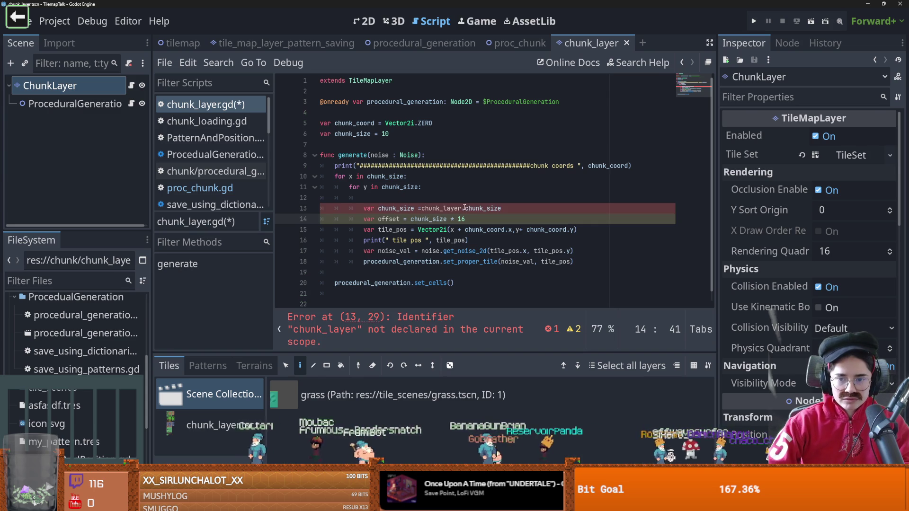
# Delete the redundant chunk_size line, replace chunk_coord.x and chunk_coord.y with offset, and run
pyautogui.moveTo(466, 208); pyautogui.dragTo(437, 208)
pyautogui.tripleClick(453, 208)
pyautogui.press('BackSpace')
pyautogui.press('BackSpace')
pyautogui.click(429, 208)
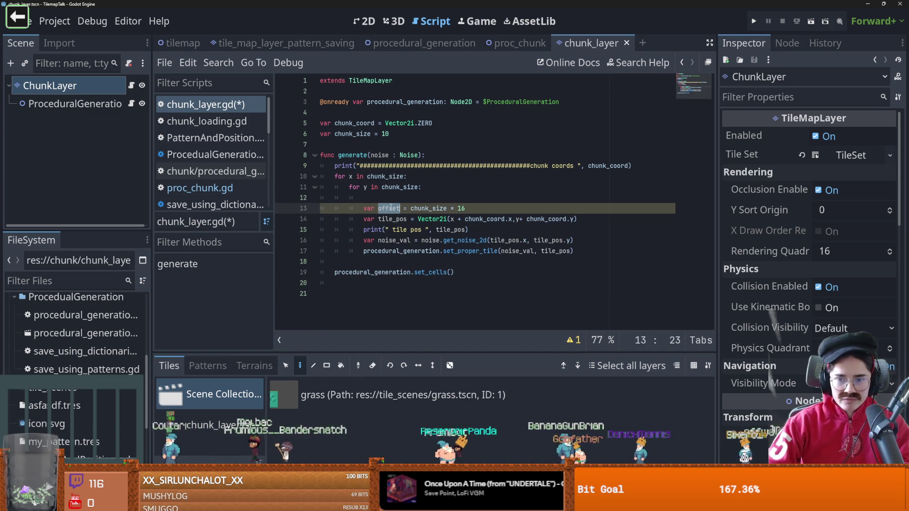
pyautogui.moveTo(512, 219); pyautogui.dragTo(466, 218)
pyautogui.write('offset')
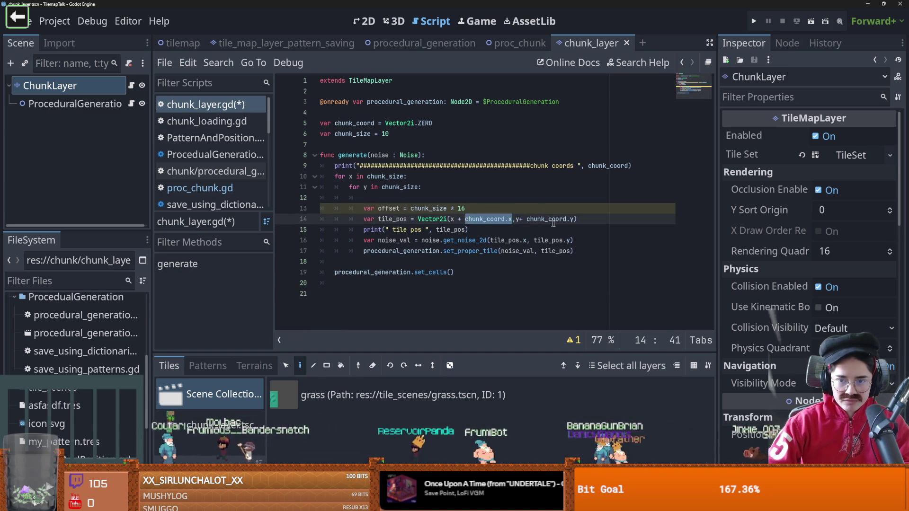
pyautogui.moveTo(548, 219); pyautogui.dragTo(503, 219)
pyautogui.write('offset')
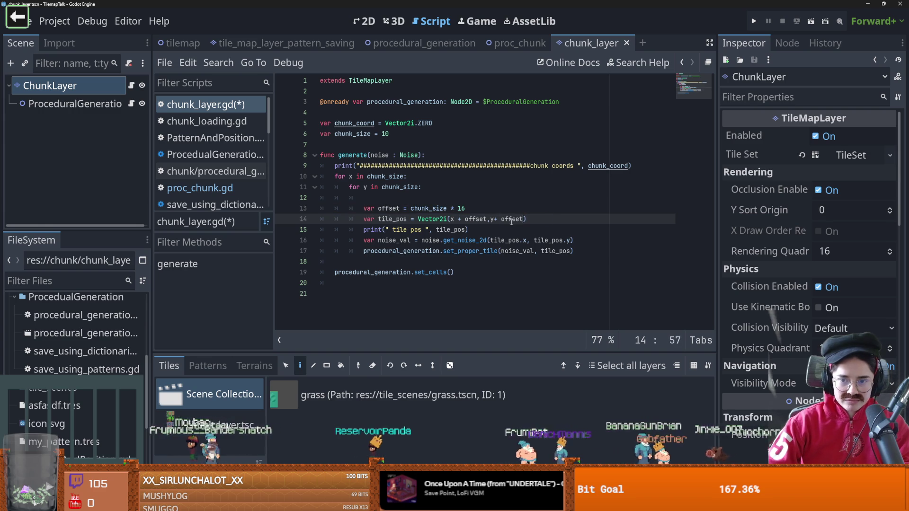
pyautogui.click(520, 43)
pyautogui.click(754, 21)
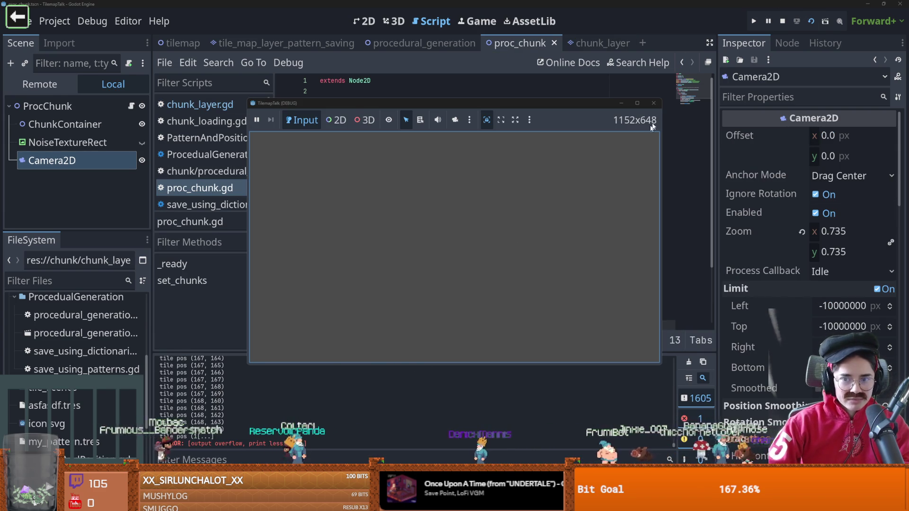
# Close the grey game window, check the Camera2D in the 2D view, and reopen proc_chunk.gd
pyautogui.click(654, 102)
pyautogui.click(364, 21)
pyautogui.scroll(-2, 375, 142)
pyautogui.scroll(1, 391, 248)
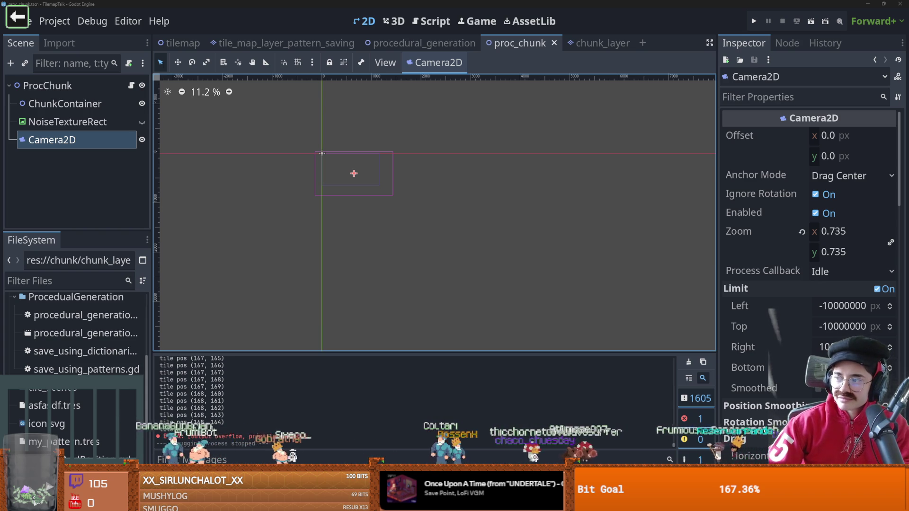
pyautogui.hscroll(3, 423, 202)
pyautogui.scroll(2, 424, 202)
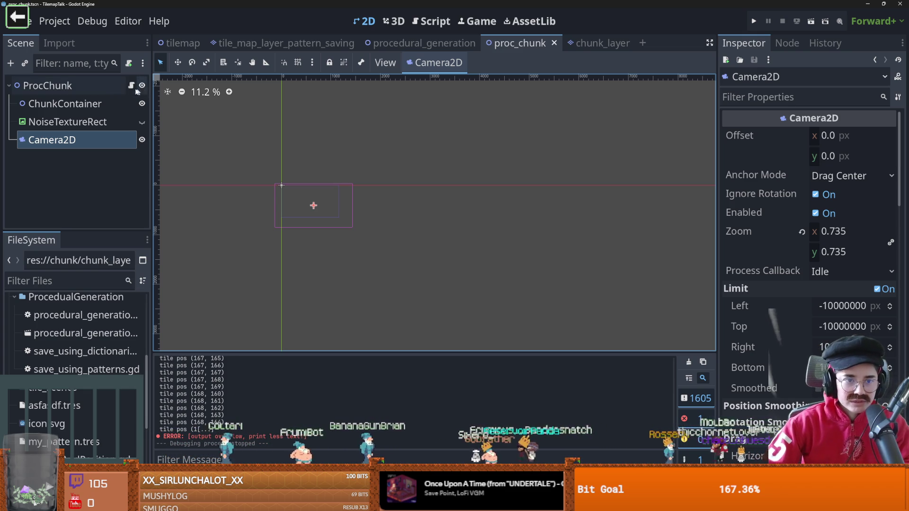
pyautogui.click(131, 85)
pyautogui.click(389, 230)
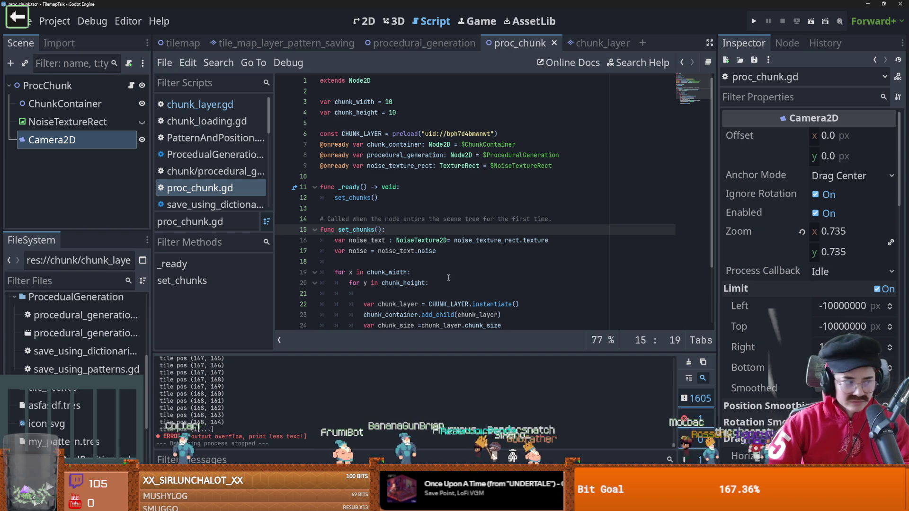
# In chunk_layer.gd, review the tile_pos line and the noise lookup on line 16
pyautogui.scroll(-3, 492, 280)
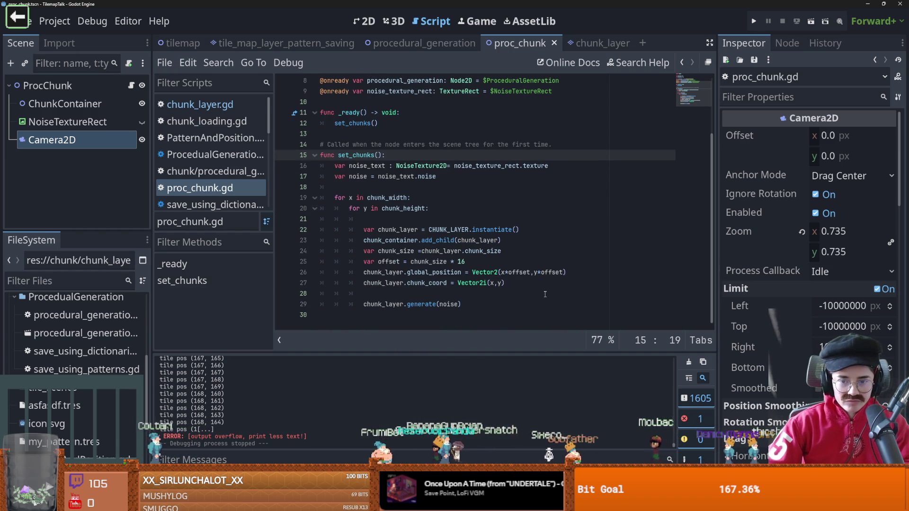
pyautogui.moveTo(492, 279)
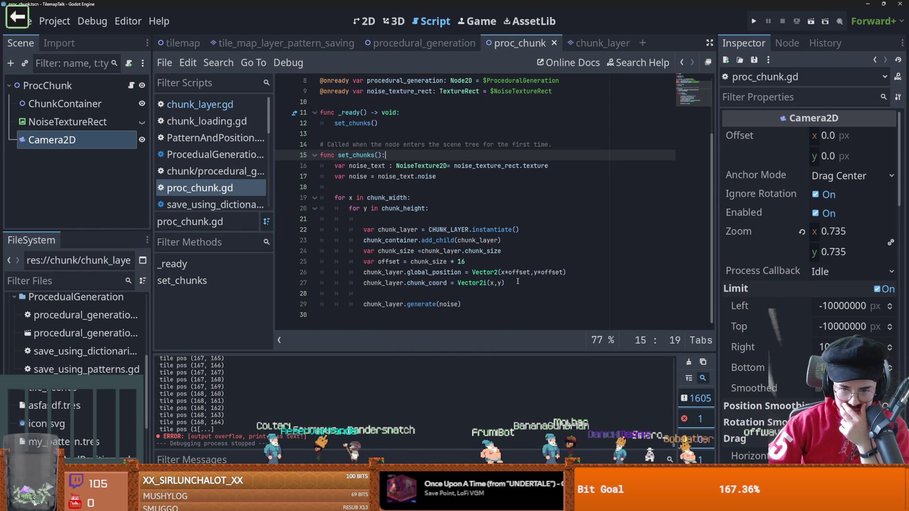
pyautogui.click(591, 43)
pyautogui.doubleClick(392, 219)
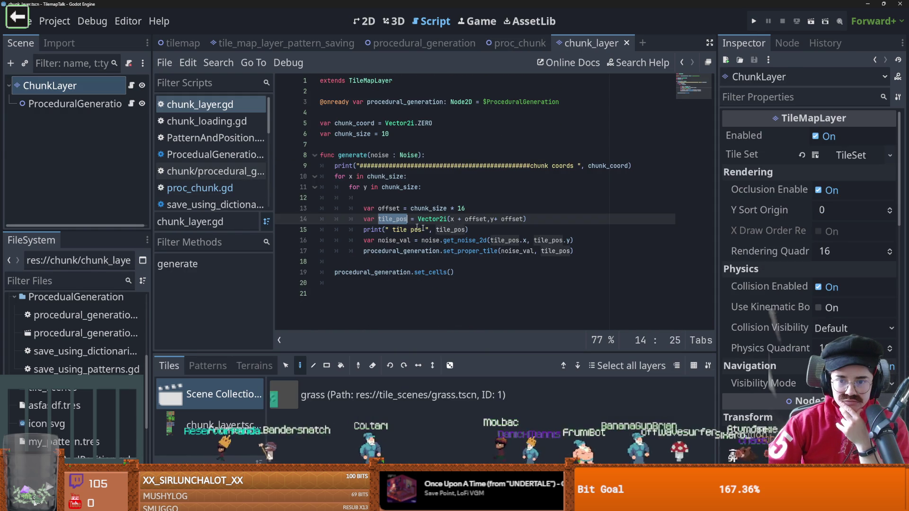
pyautogui.click(507, 240)
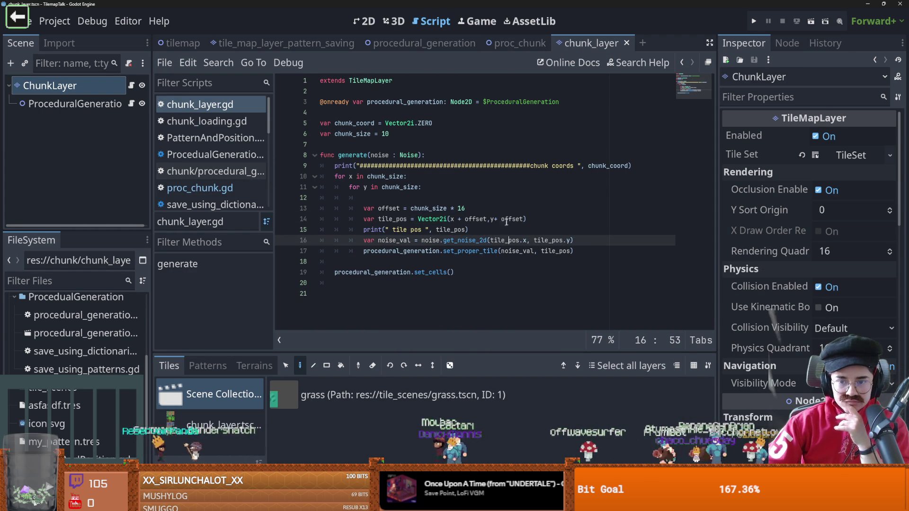
# Swap chunk_size for chunk_coord in the offset line, then return to proc_chunk
pyautogui.doubleClick(431, 208)
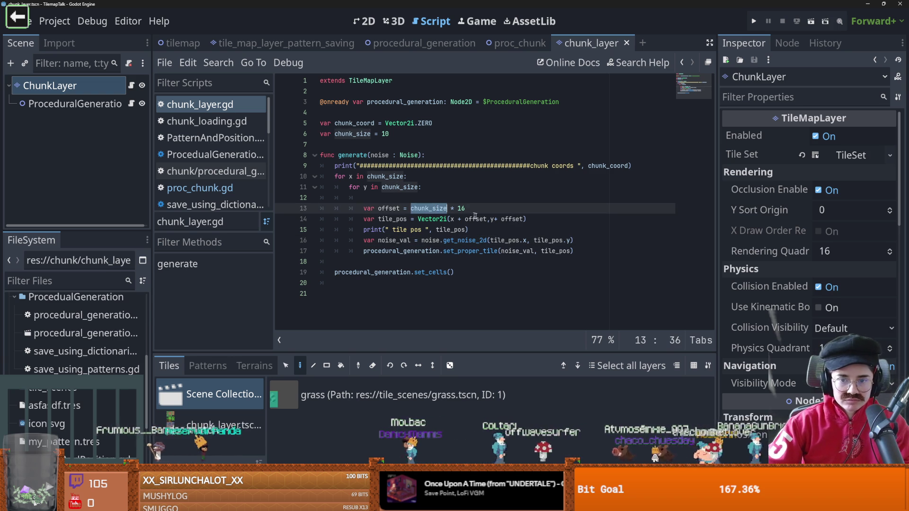
pyautogui.doubleClick(475, 219)
pyautogui.doubleClick(354, 123)
pyautogui.hotkey('ctrl', 'c')
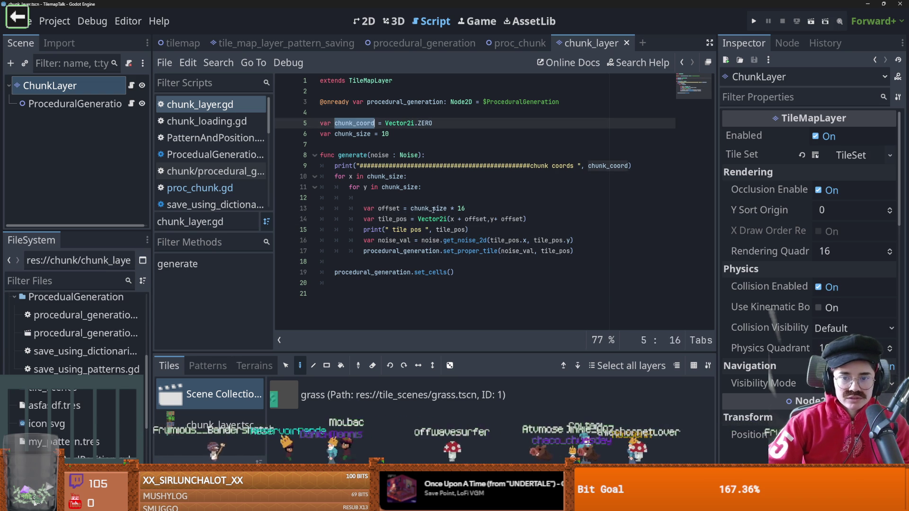
pyautogui.doubleClick(431, 208)
pyautogui.hotkey('ctrl', 'v')
pyautogui.click(520, 43)
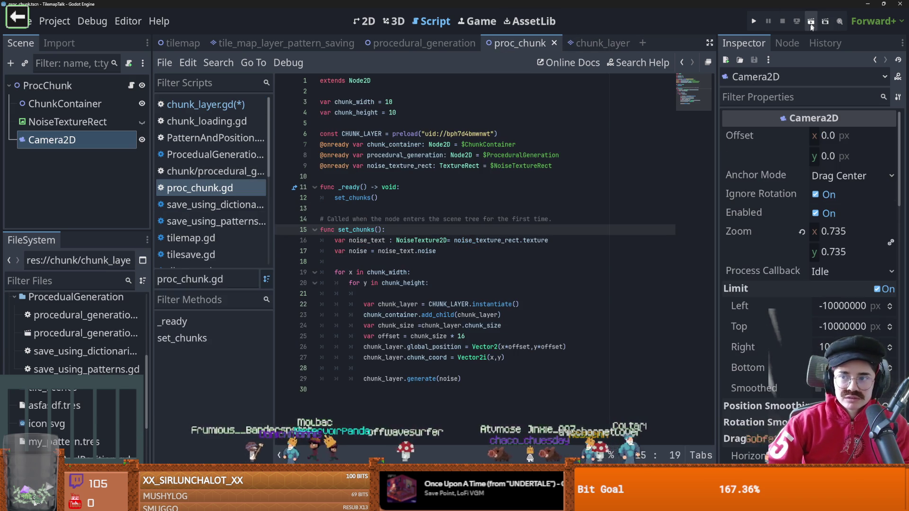
# Run the scene and trace the int-plus-Vector2i error to the offset on line 14
pyautogui.click(811, 21)
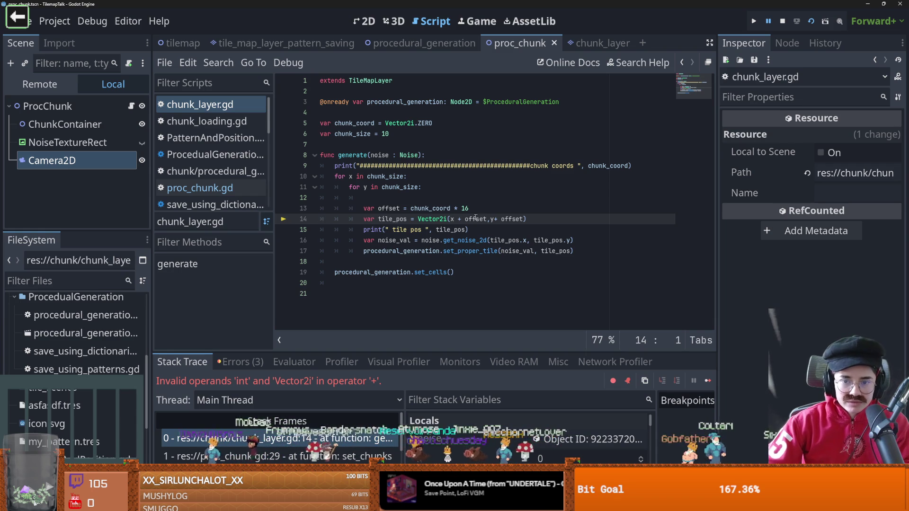
pyautogui.click(451, 209)
pyautogui.moveTo(507, 216)
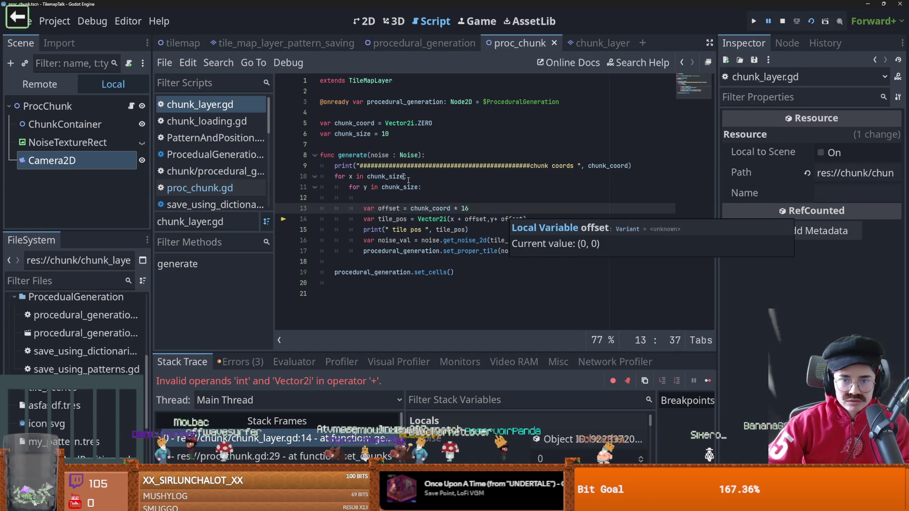
pyautogui.doubleClick(476, 219)
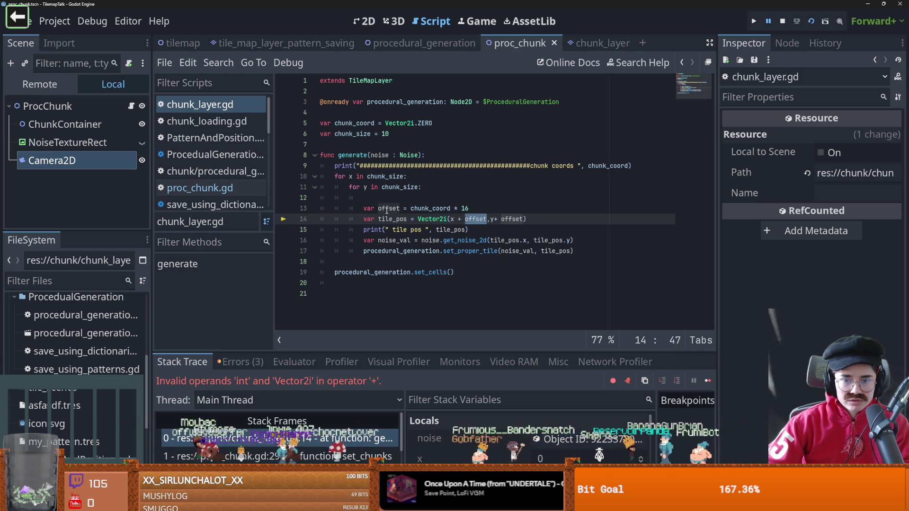
pyautogui.click(454, 219)
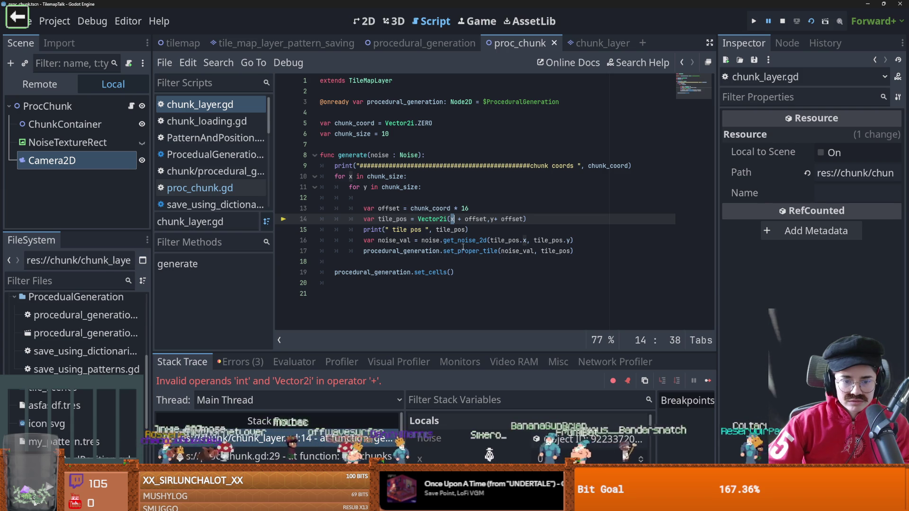
pyautogui.click(477, 219)
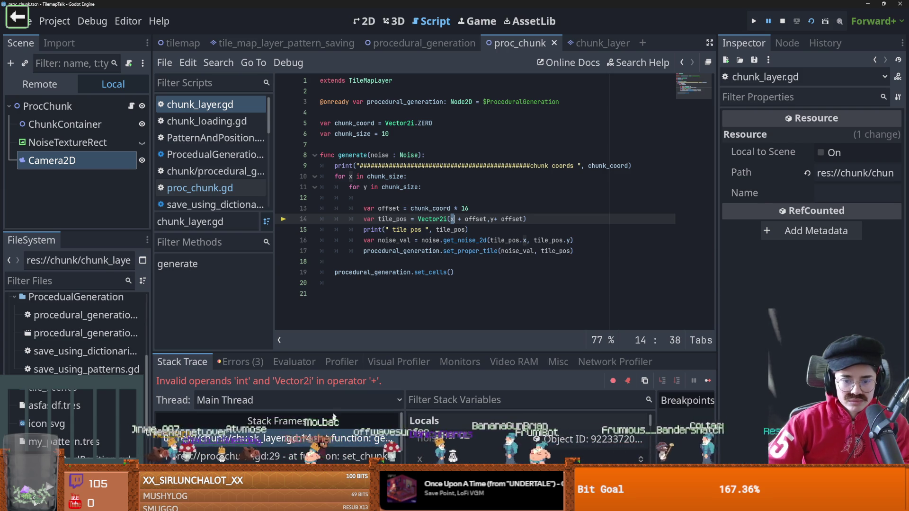
pyautogui.doubleClick(477, 219)
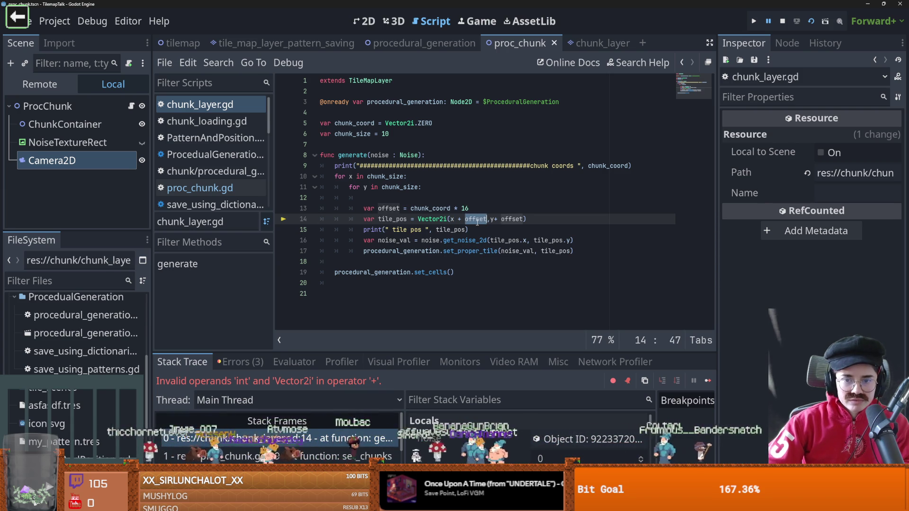
# Swap chunk_coord back to chunk_size in the offset line, then save and rerun with F5
pyautogui.click(481, 210)
pyautogui.press('Return')
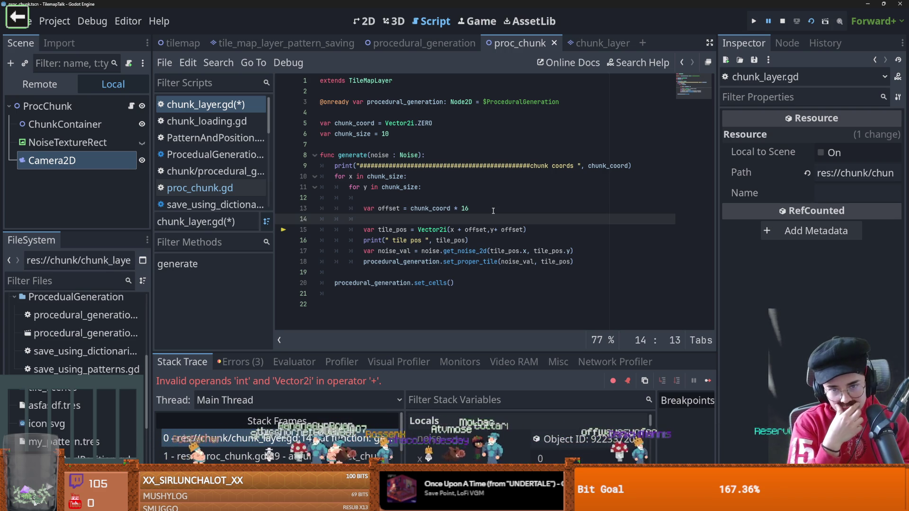
pyautogui.doubleClick(429, 208)
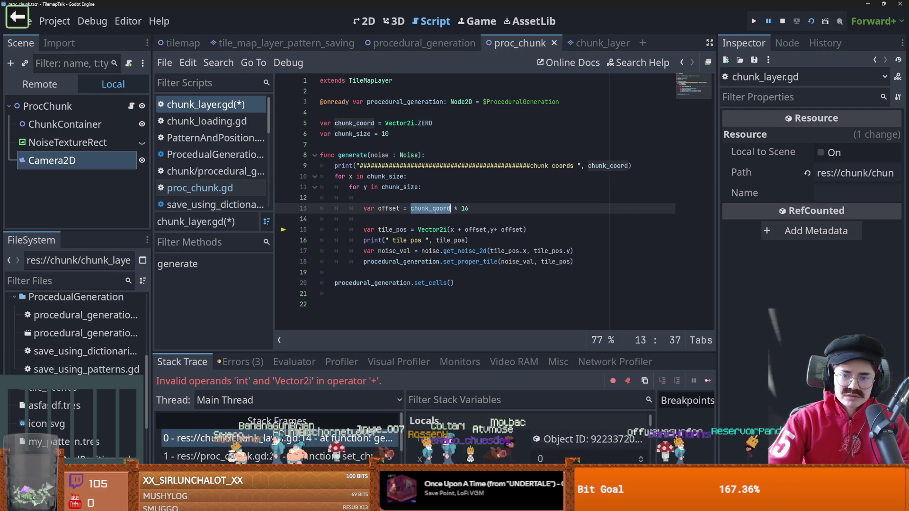
pyautogui.doubleClick(348, 134)
pyautogui.hotkey('ctrl', 'c')
pyautogui.doubleClick(428, 209)
pyautogui.hotkey('ctrl', 'v')
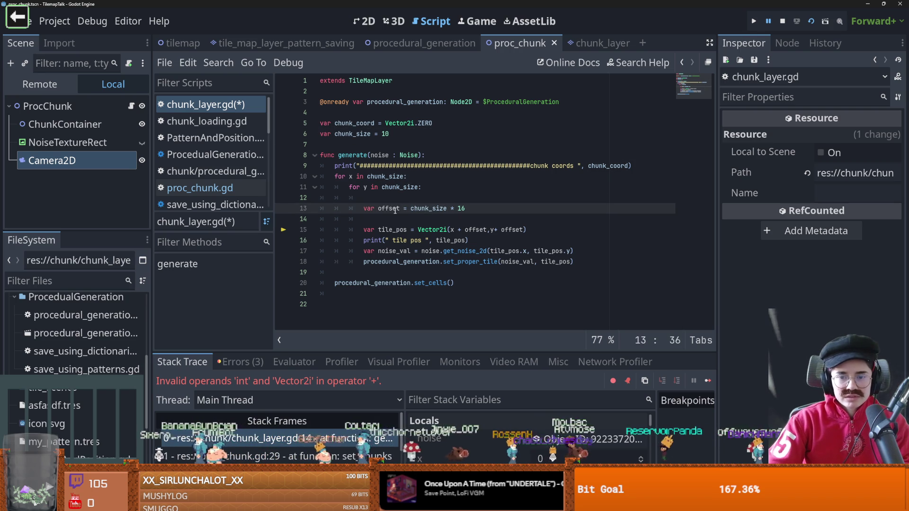
pyautogui.press('F5')
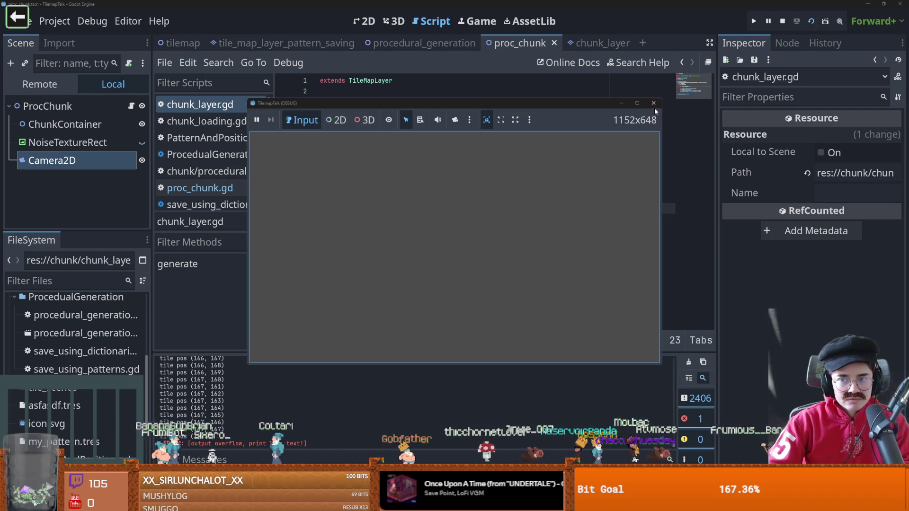
# Close the game, select Camera2D in the 2D view, nudge its zoom, and run the scene
pyautogui.click(657, 104)
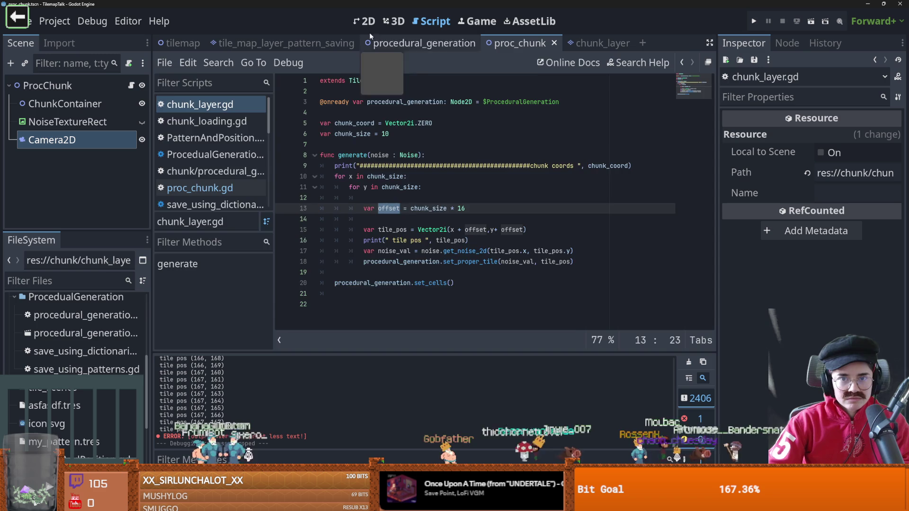
pyautogui.click(365, 21)
pyautogui.scroll(-2, 441, 206)
pyautogui.click(105, 147)
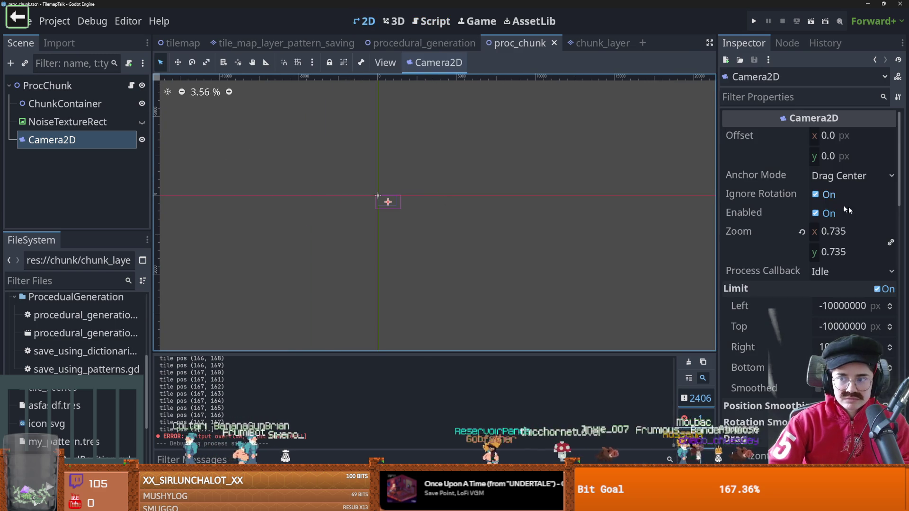
pyautogui.moveTo(830, 226)
pyautogui.mouseDown()
pyautogui.moveTo(852, 226)
pyautogui.moveTo(804, 227)
pyautogui.moveTo(836, 226)
pyautogui.mouseUp()
pyautogui.write('-0.03')
pyautogui.press('F6')
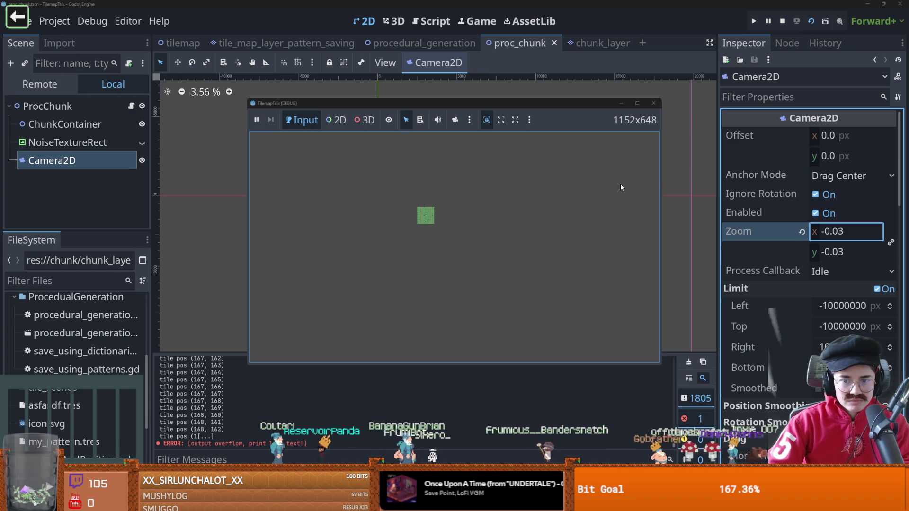
# Raise the Camera2D zoom to 0.27 and run the scene again
pyautogui.click(654, 102)
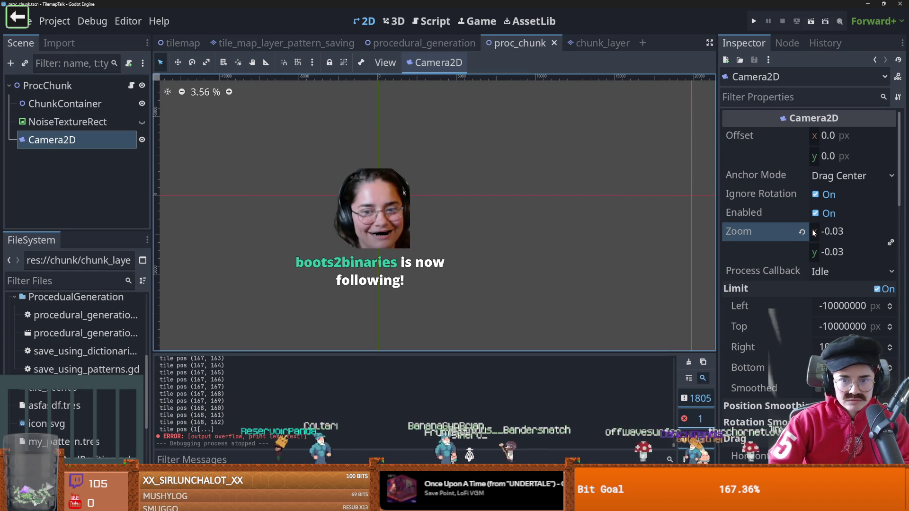
pyautogui.moveTo(810, 231); pyautogui.dragTo(852, 231)
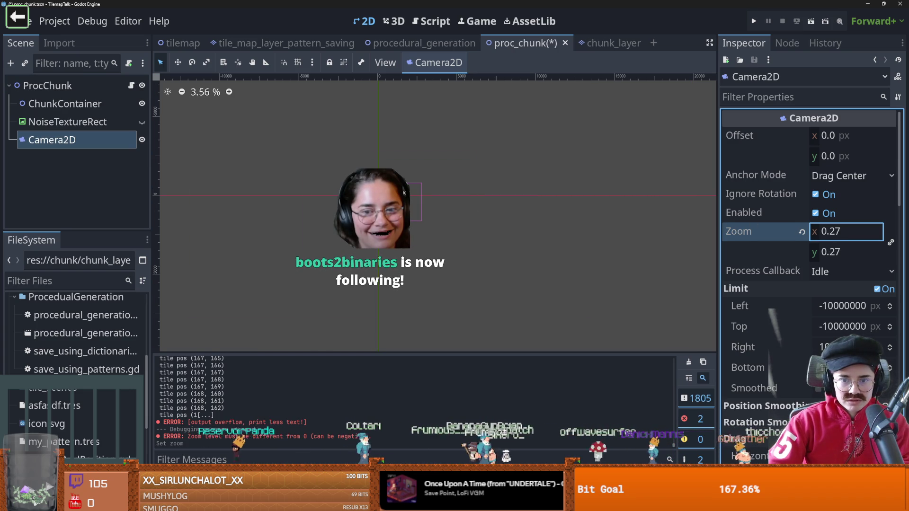
pyautogui.click(810, 23)
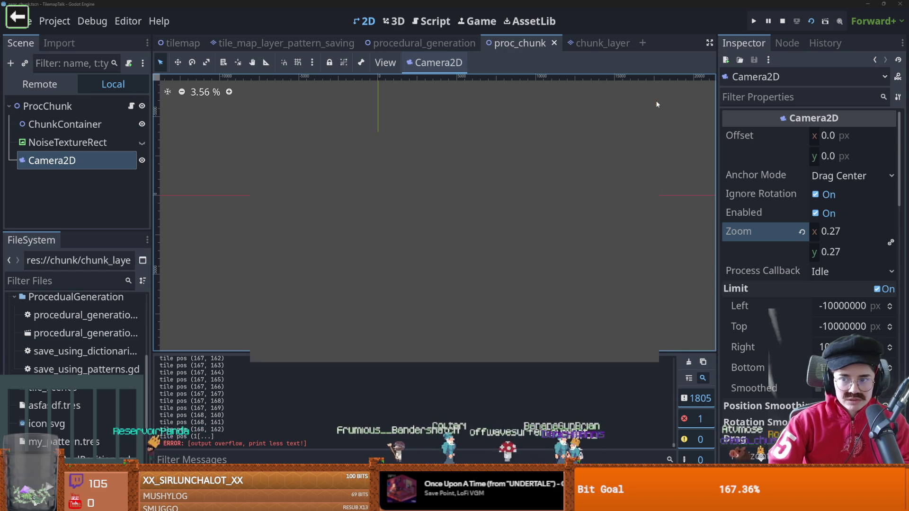
pyautogui.click(814, 232)
# Set the Camera2D zoom to 0.03, fine-tune it to 0.04, and run the scene
pyautogui.write('0.03')
pyautogui.press('Return')
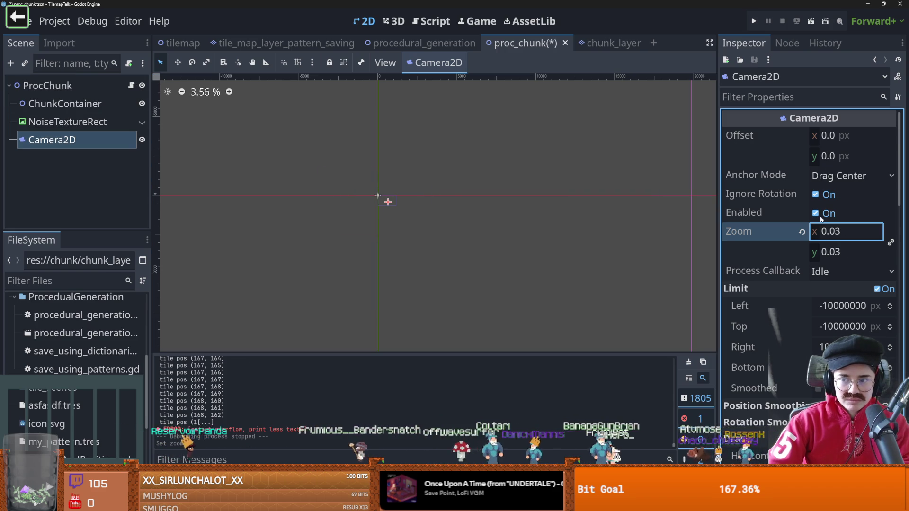
pyautogui.moveTo(816, 232)
pyautogui.mouseDown()
pyautogui.moveTo(838, 232)
pyautogui.moveTo(819, 232)
pyautogui.mouseUp()
pyautogui.write('0.04')
pyautogui.click(810, 21)
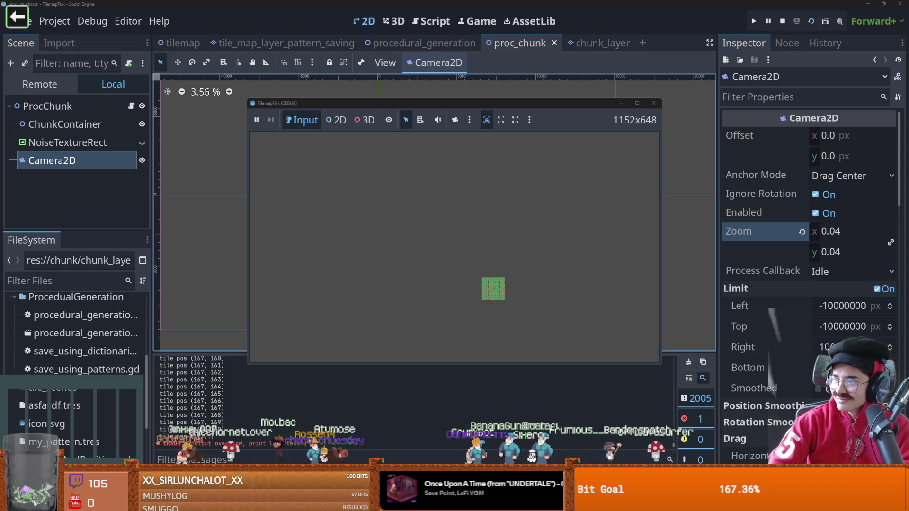
# Check the single small green chunk in the game, stop it, and switch to chunk_layer
pyautogui.moveTo(535, 0); pyautogui.dragTo(543, 121)
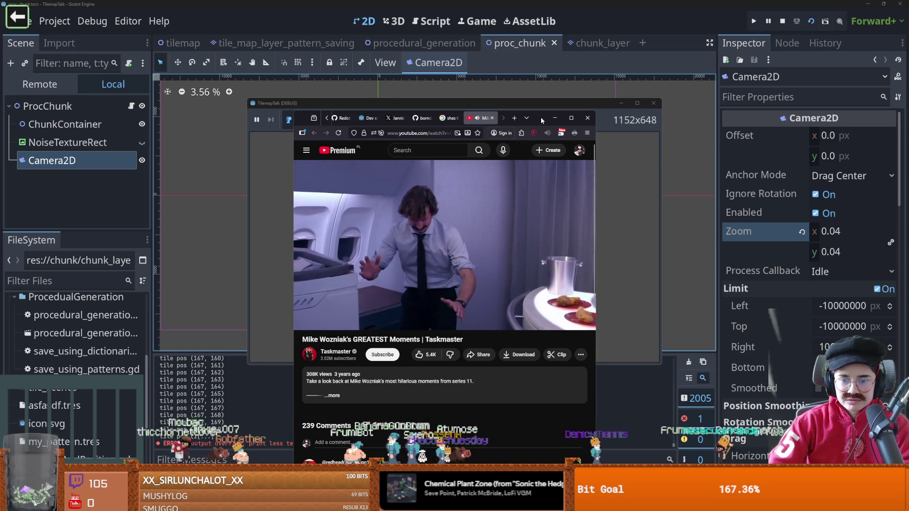
pyautogui.click(729, 158)
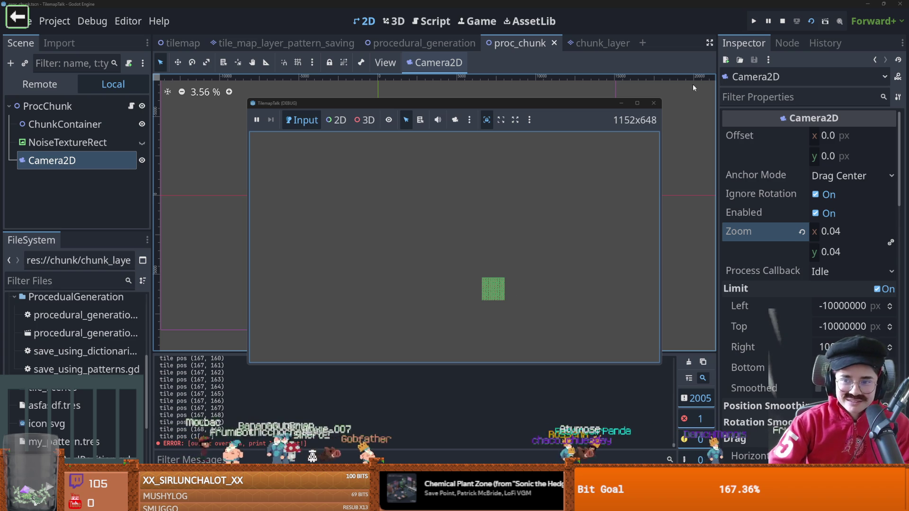
pyautogui.click(654, 103)
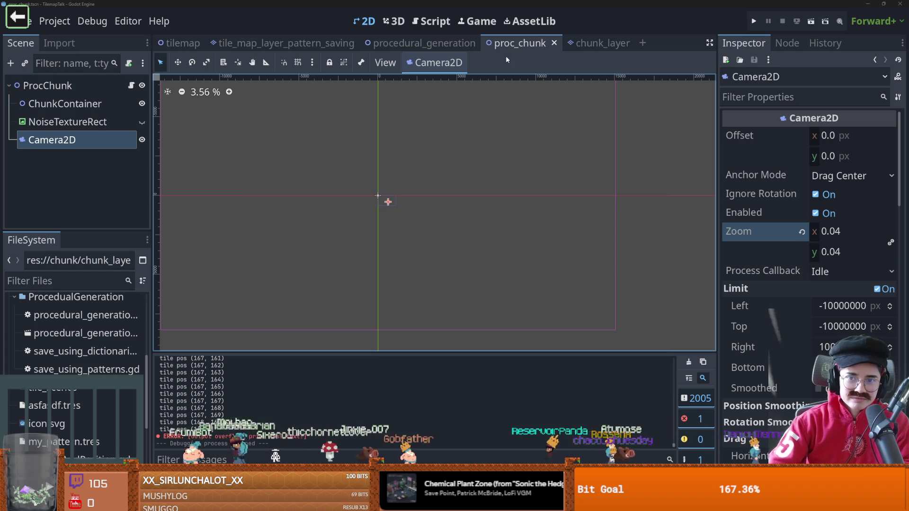
pyautogui.click(599, 43)
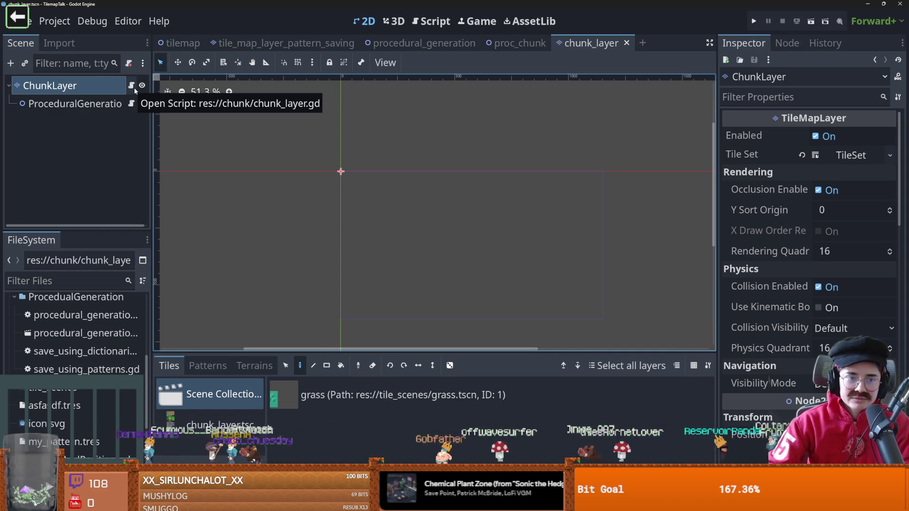
pyautogui.click(487, 47)
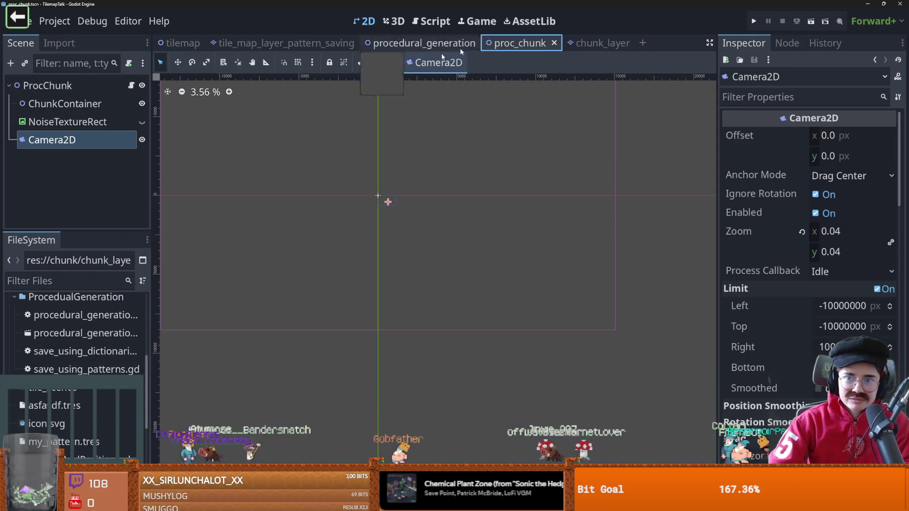
# Open proc_chunk.gd and review the add_child call for chunk_layer in set_chunks
pyautogui.click(130, 86)
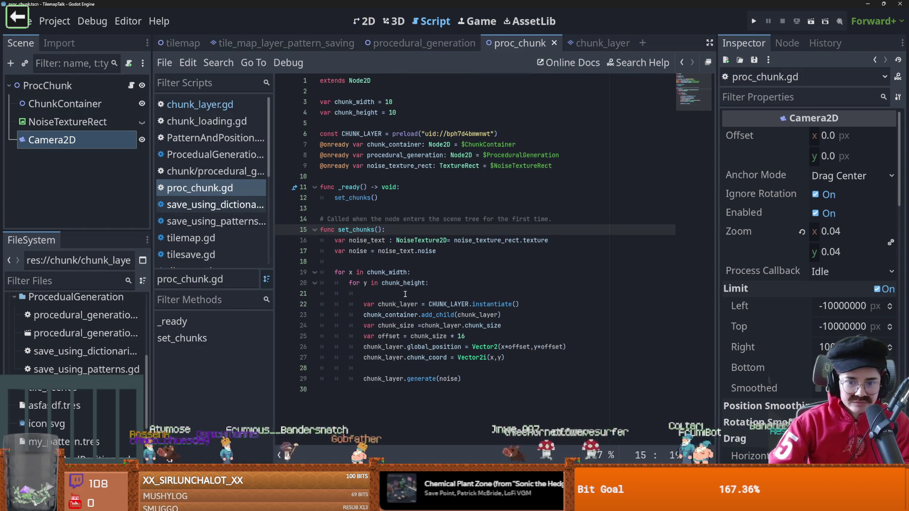
pyautogui.click(421, 316)
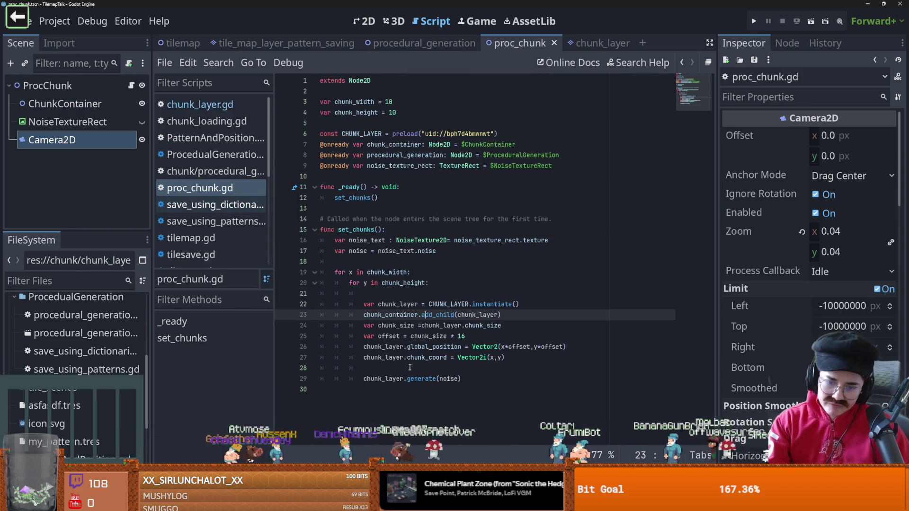
pyautogui.doubleClick(438, 315)
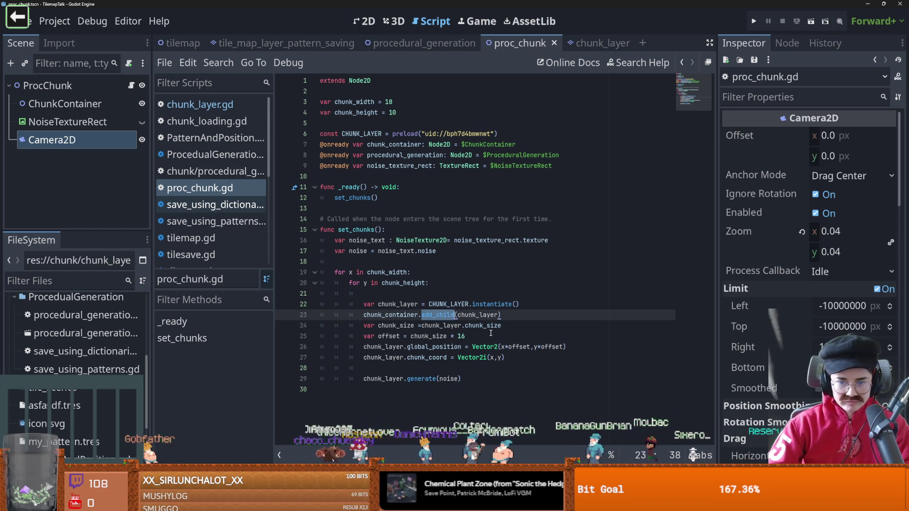
pyautogui.doubleClick(472, 315)
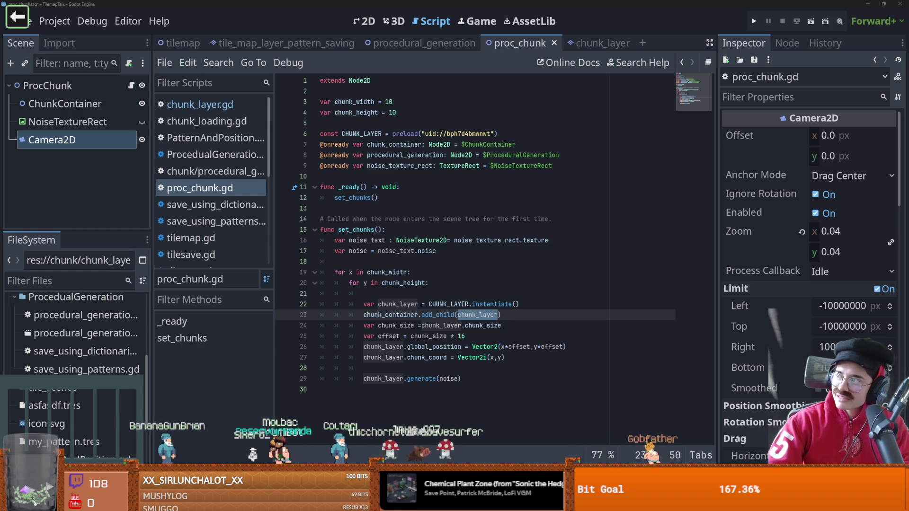
# Check the Super Mario video, return to Godot, and open the chunk_layer scene's script
pyautogui.hotkey('alt', 'Tab')
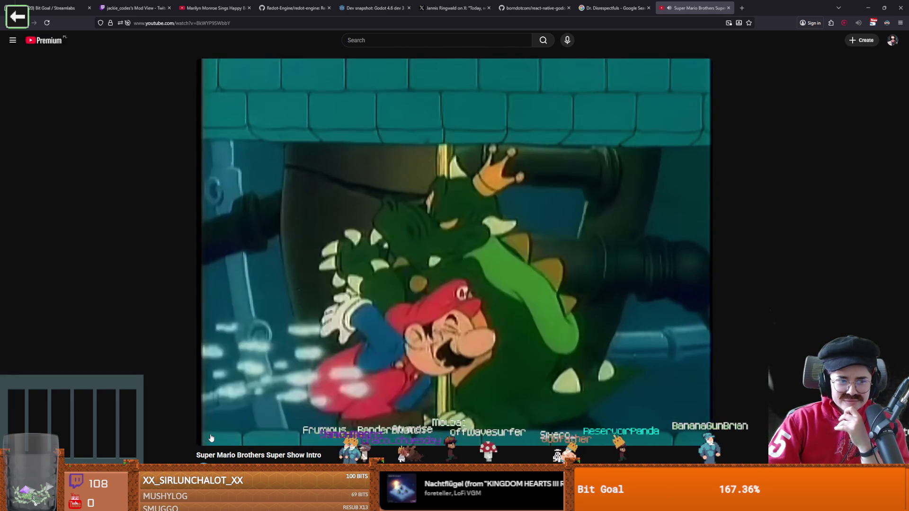
pyautogui.moveTo(213, 435)
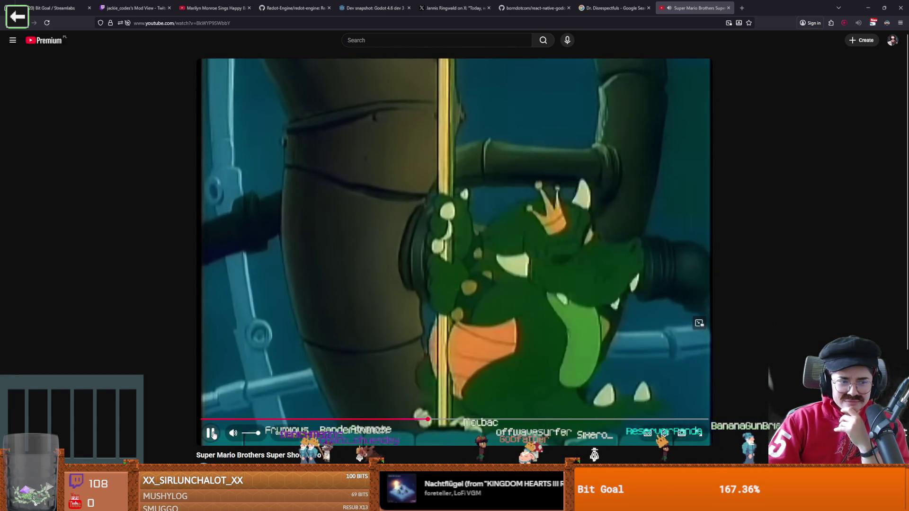
pyautogui.hotkey('alt', 'Tab')
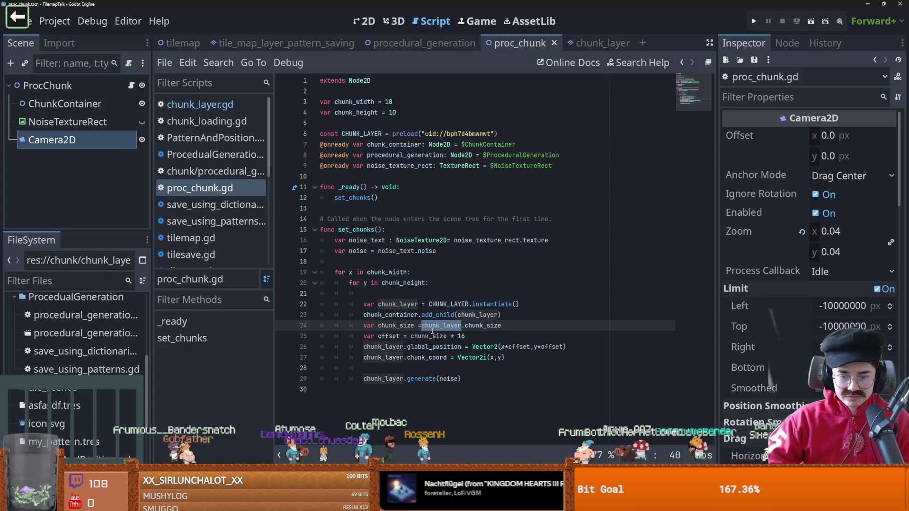
pyautogui.doubleClick(445, 336)
pyautogui.click(583, 45)
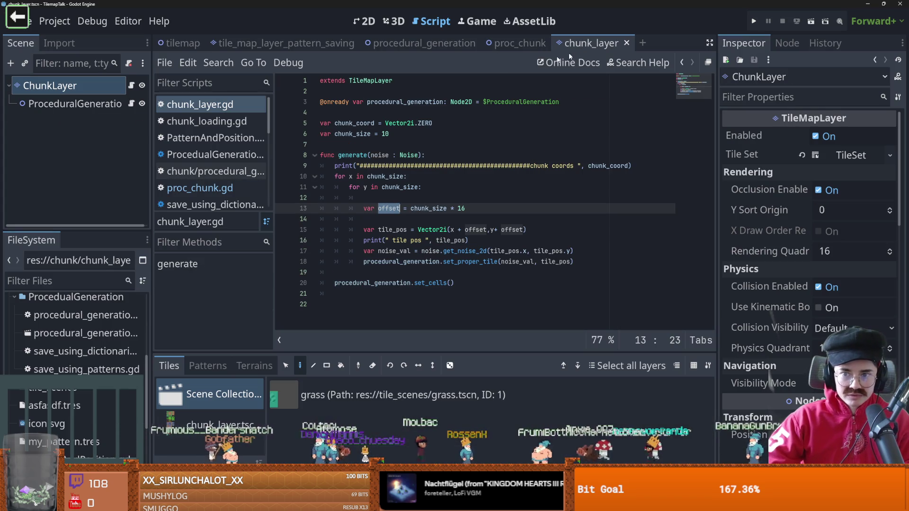
# Replace the offset variable in the tile_pos line 15 with chunk_coord
pyautogui.moveTo(527, 229); pyautogui.dragTo(343, 227)
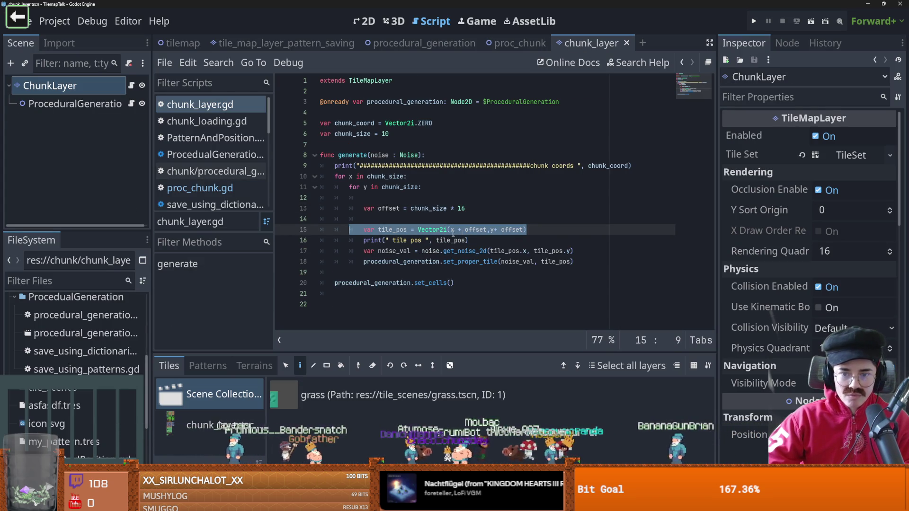
pyautogui.doubleClick(476, 230)
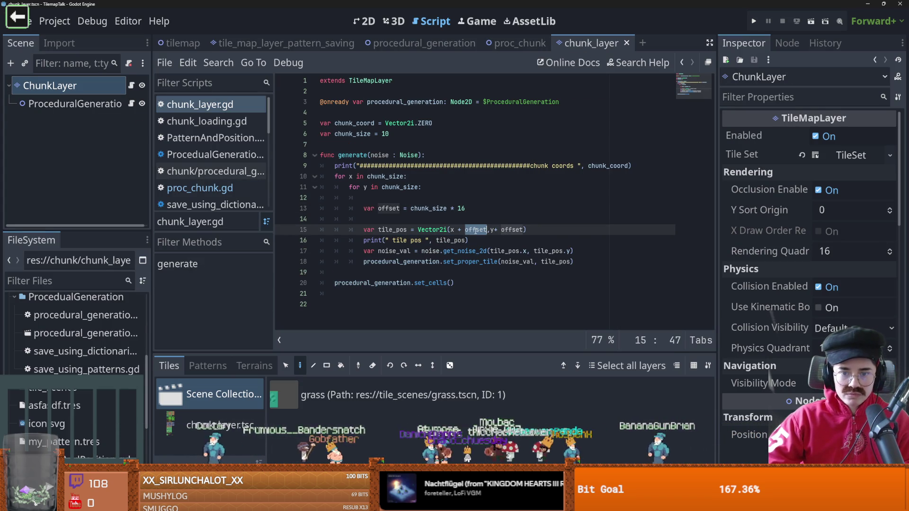
pyautogui.click(365, 123)
pyautogui.hotkey('ctrl', 'c')
pyautogui.doubleClick(476, 230)
pyautogui.hotkey('ctrl', 'v')
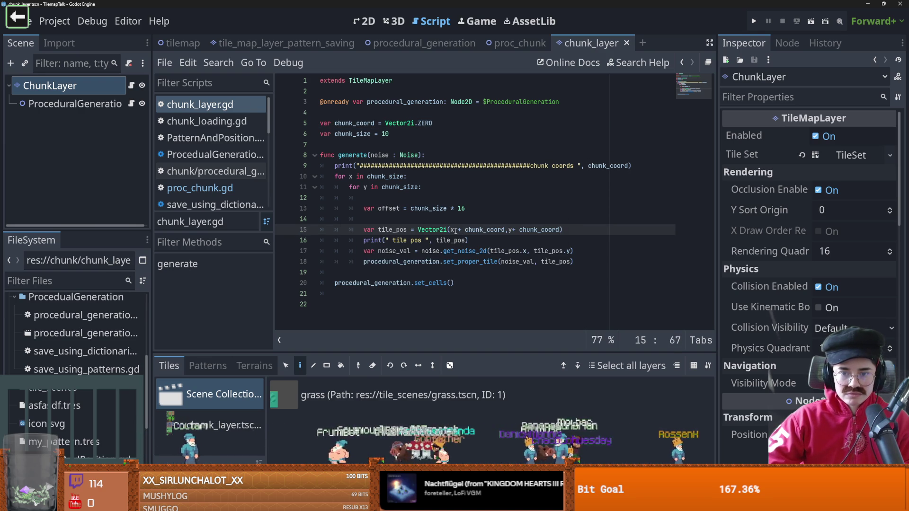
pyautogui.doubleClick(452, 229)
pyautogui.doubleClick(373, 177)
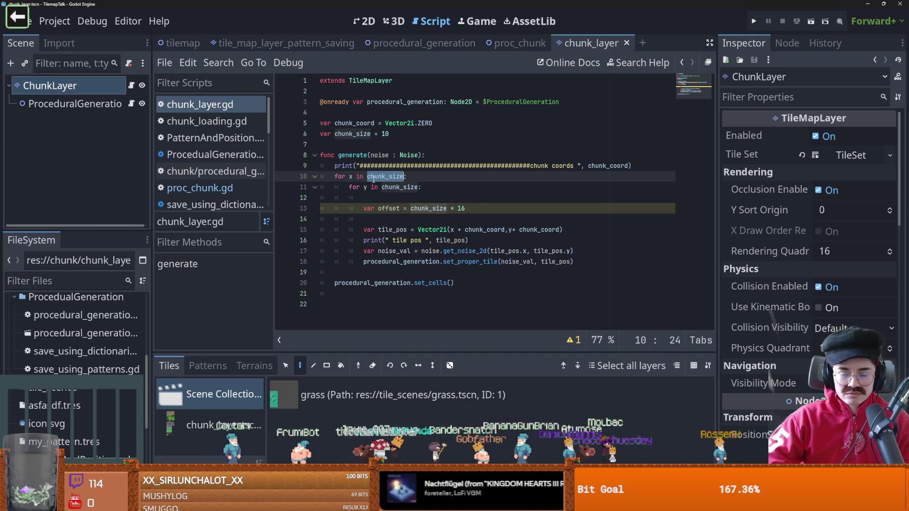
pyautogui.moveTo(374, 178)
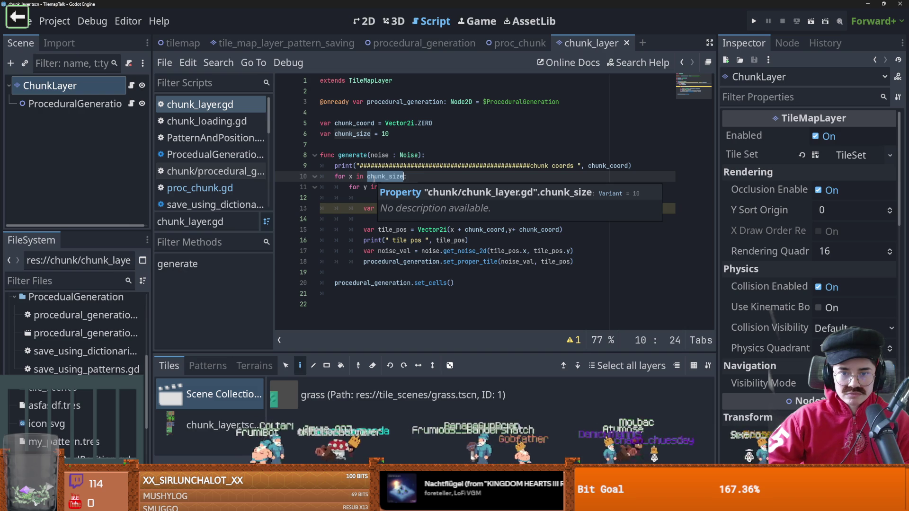
pyautogui.click(486, 237)
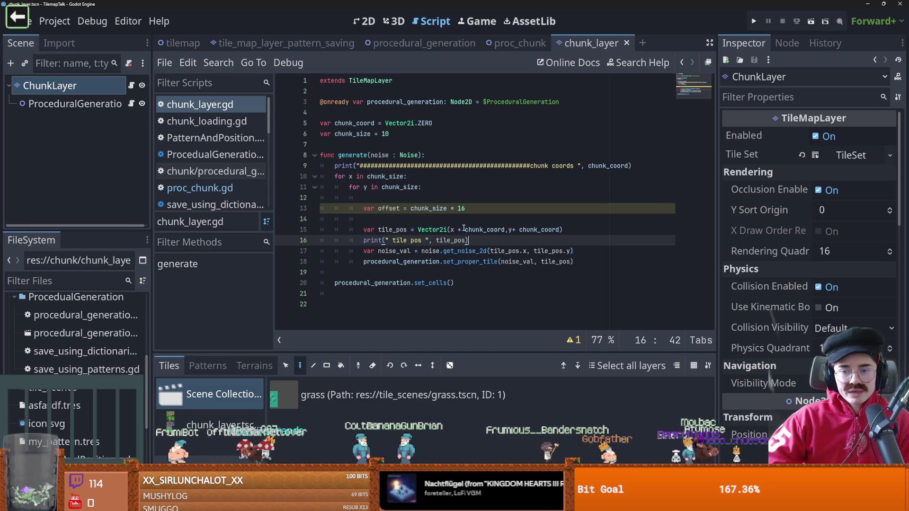
pyautogui.press('Up')
pyautogui.press('Left')
pyautogui.press('Left')
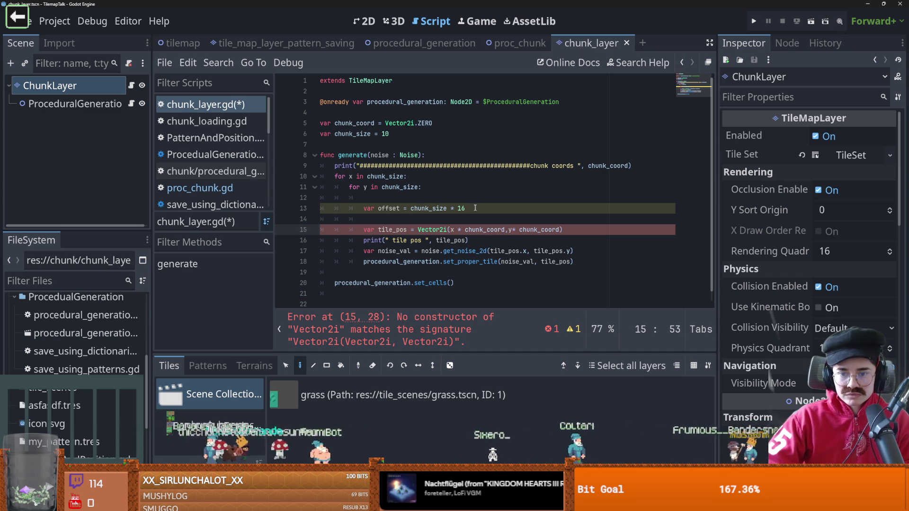
# Delete the offset line 13, change both chunk_coord uses to chunk_coord.x, and save
pyautogui.moveTo(474, 207); pyautogui.dragTo(330, 209)
pyautogui.press('BackSpace')
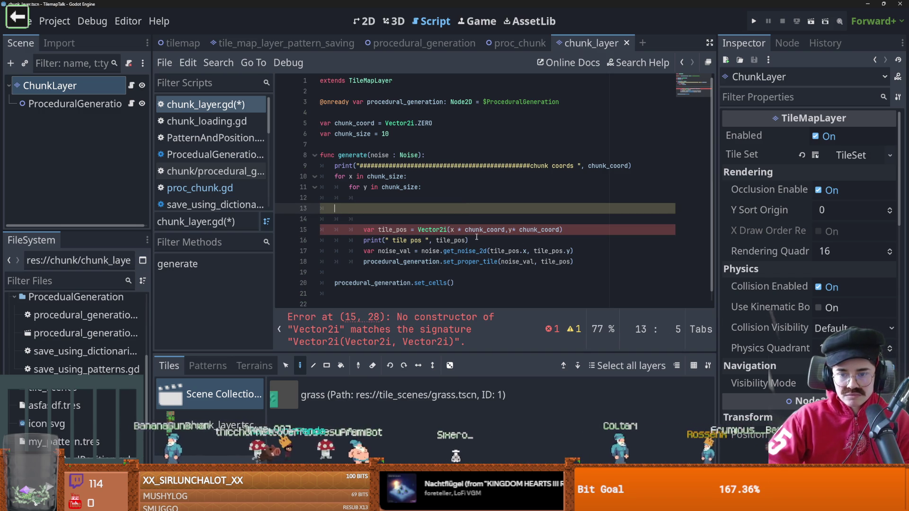
pyautogui.click(505, 230)
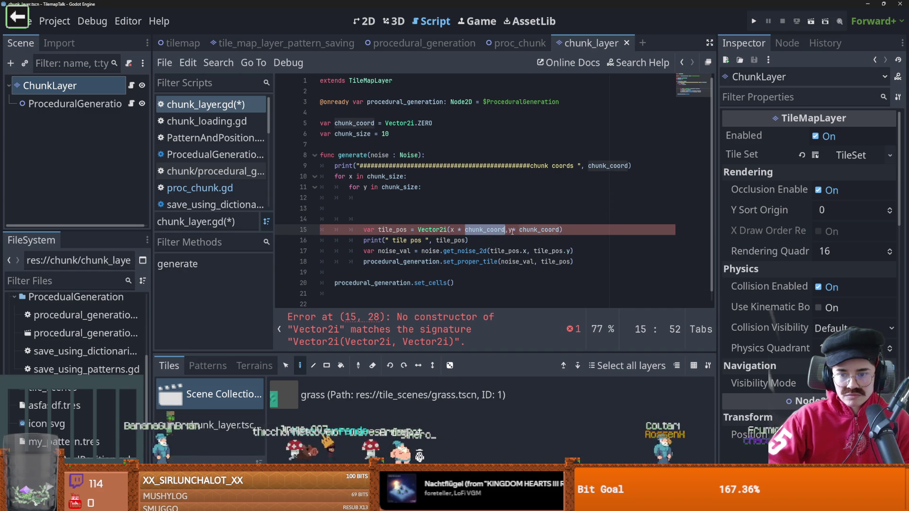
pyautogui.write('.x')
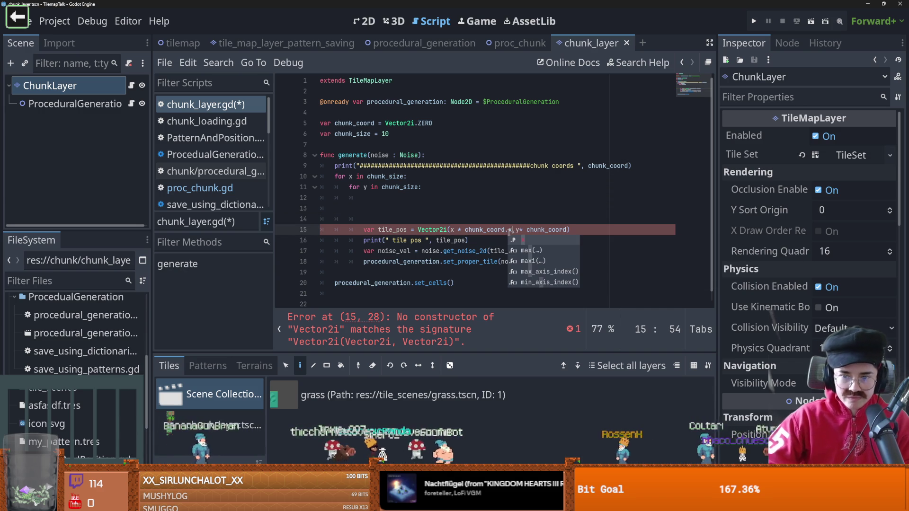
pyautogui.click(568, 230)
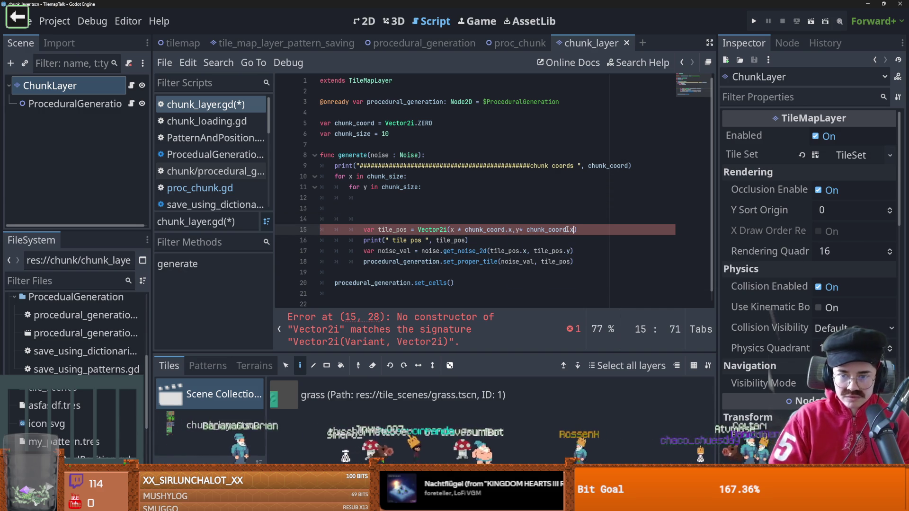
pyautogui.write('.x')
pyautogui.hotkey('ctrl', 's')
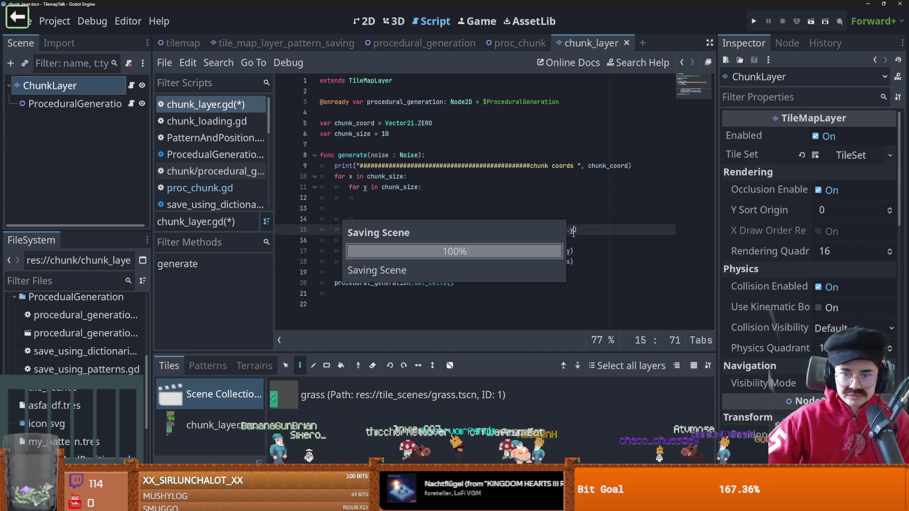
pyautogui.click(504, 45)
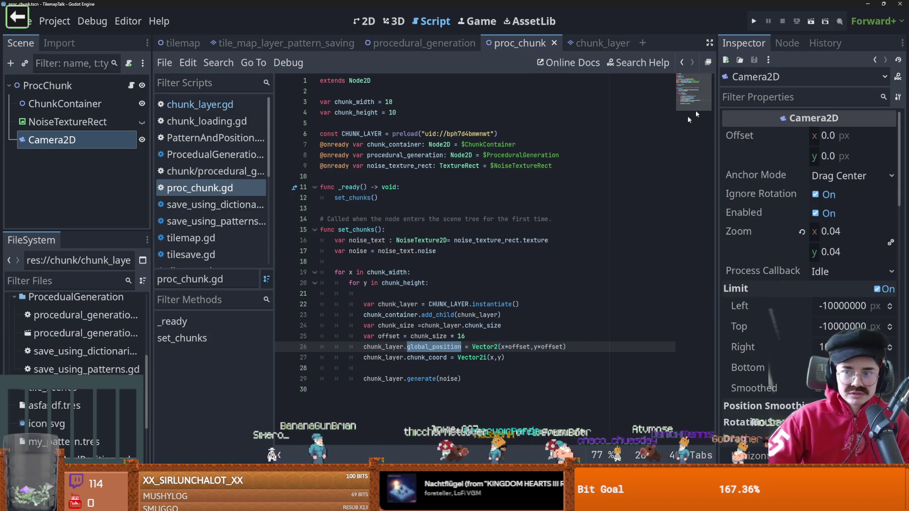
# Test-run the proc_chunk scene, close it, and briefly visit chunk_layer before returning
pyautogui.click(812, 22)
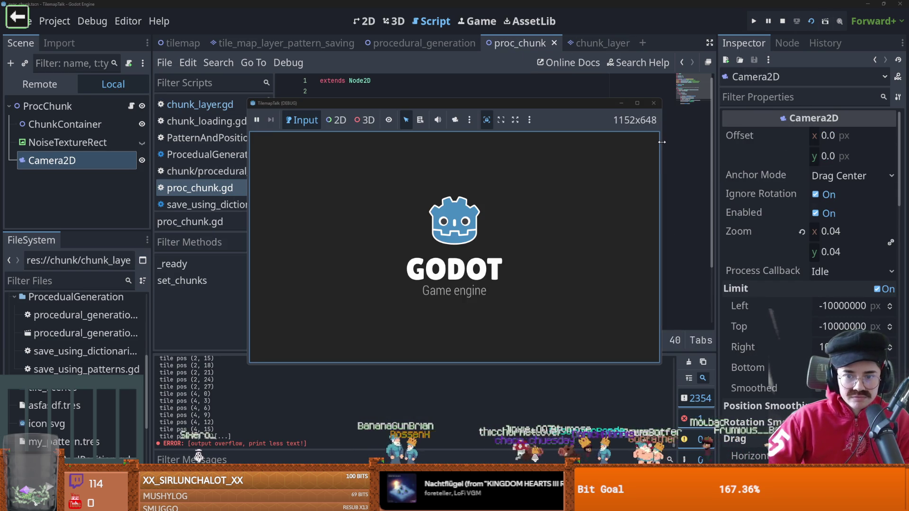
pyautogui.click(654, 104)
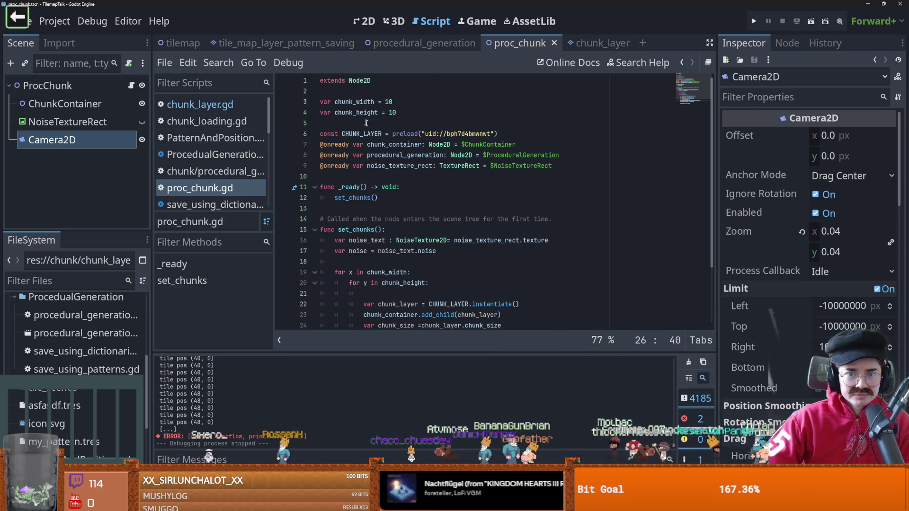
pyautogui.click(600, 43)
pyautogui.click(519, 43)
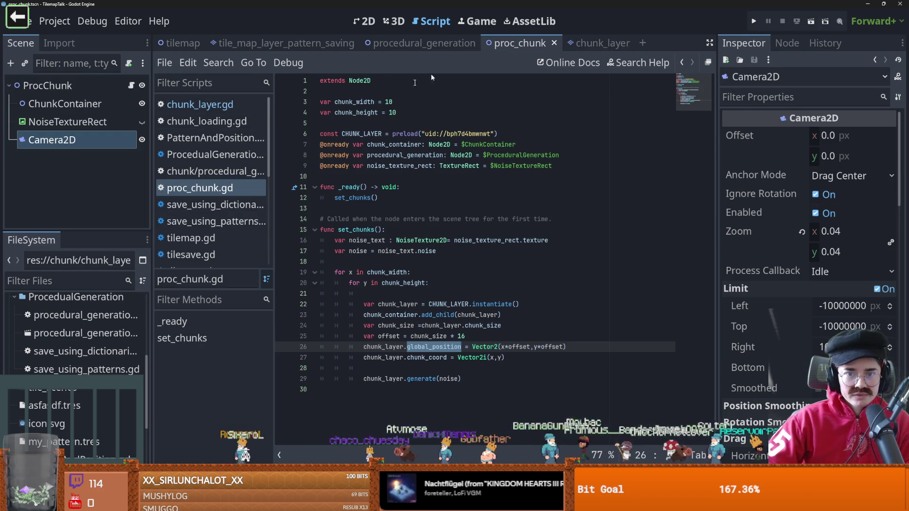
# Set the Camera2D zoom, trying 0.3 and 0.14 before settling on 0.095
pyautogui.click(365, 21)
pyautogui.scroll(-1, 404, 211)
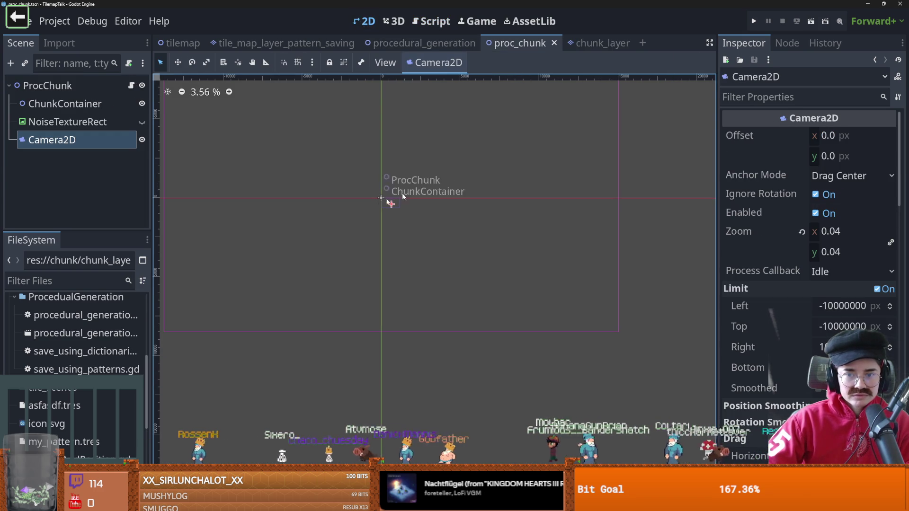
pyautogui.click(833, 231)
pyautogui.write('0.3')
pyautogui.press('Return')
pyautogui.press('BackSpace')
pyautogui.write('14')
pyautogui.press('Return')
pyautogui.press('BackSpace')
pyautogui.press('BackSpace')
pyautogui.write('095')
pyautogui.press('Return')
# Review the offset expression on proc_chunk.gd line 25, add a space before 16, and rerun
pyautogui.click(132, 86)
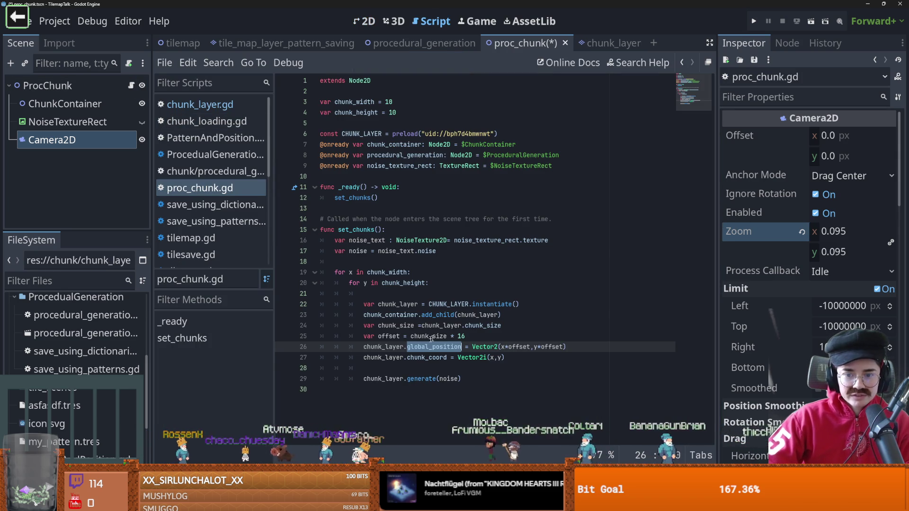
pyautogui.doubleClick(390, 336)
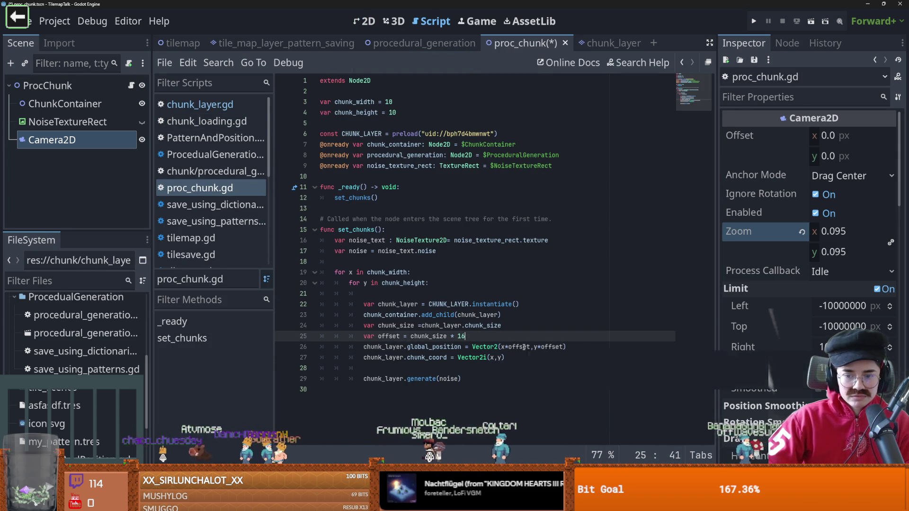
pyautogui.doubleClick(427, 337)
pyautogui.click(457, 336)
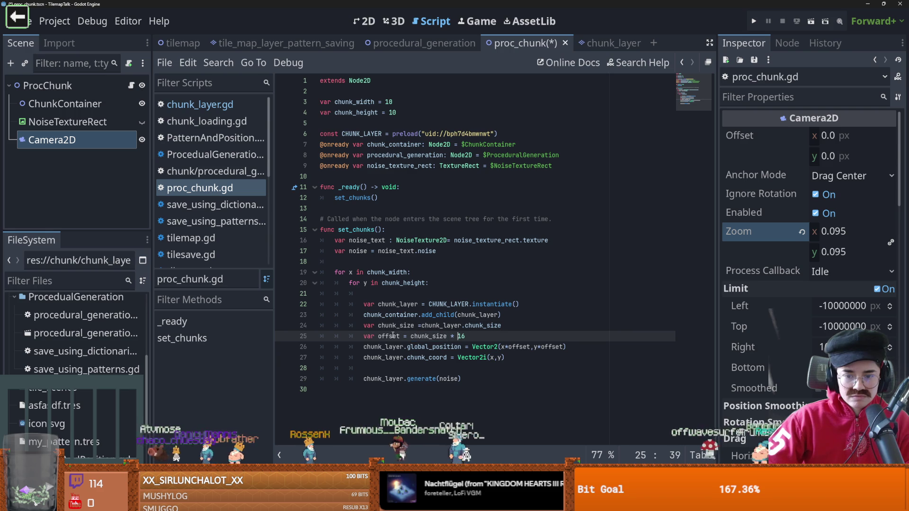
pyautogui.press('F6')
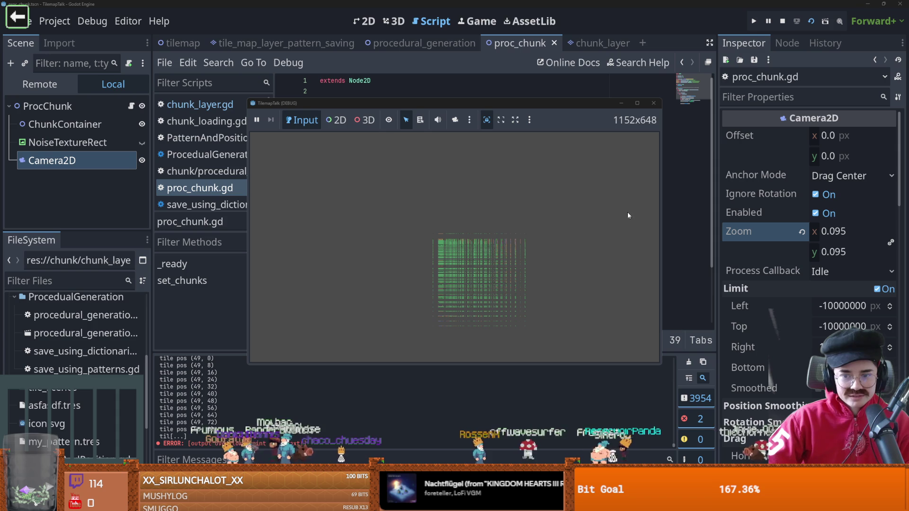
# Move the camera down and right in the scene and test-run it again
pyautogui.click(653, 103)
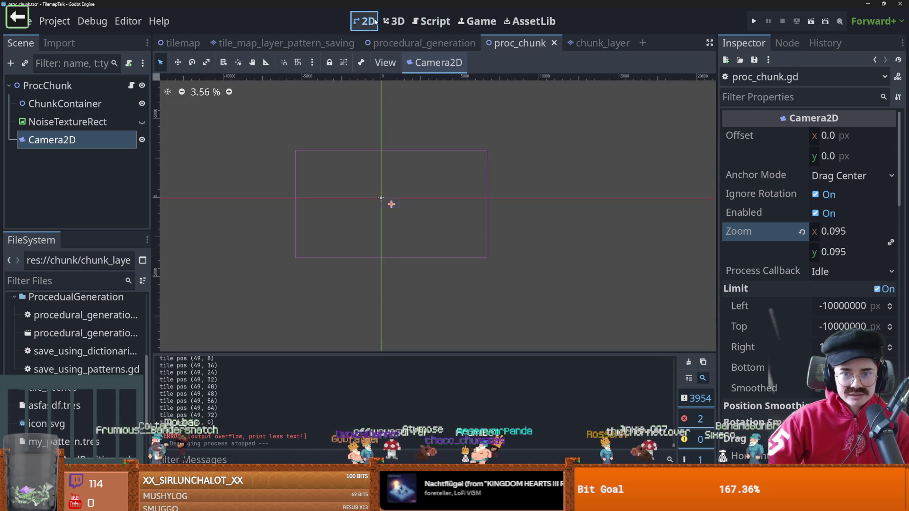
pyautogui.moveTo(404, 207); pyautogui.dragTo(467, 240)
pyautogui.click(809, 22)
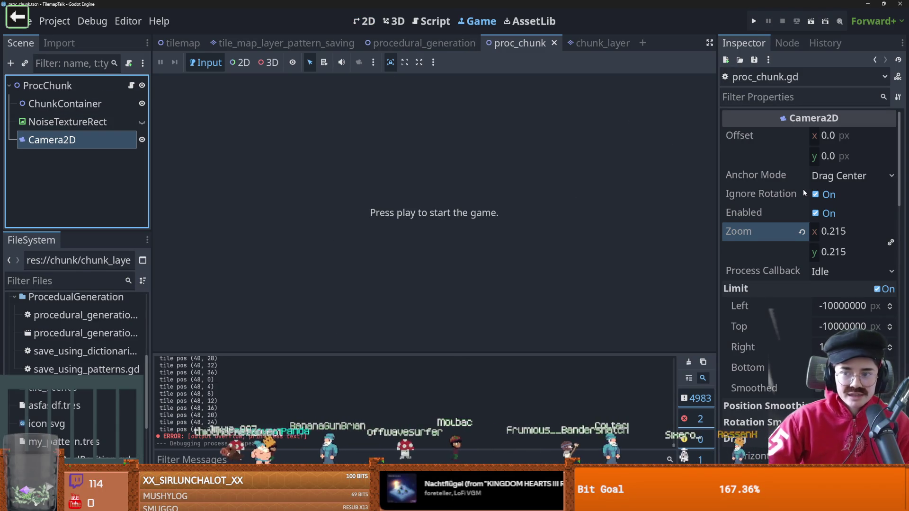
pyautogui.hotkey('ctrl', 'F1')
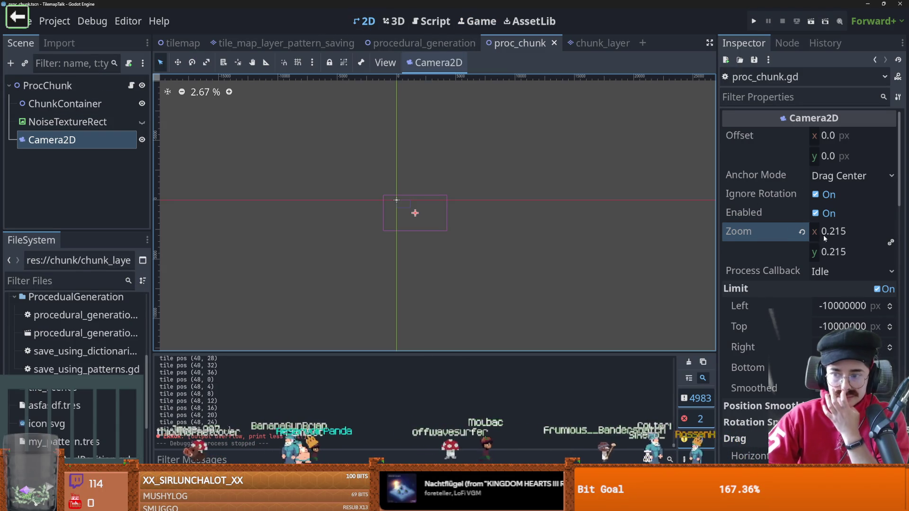
# Set the Camera2D zoom from 0.26 to 0.53 and move the camera near the origin
pyautogui.click(821, 231)
pyautogui.press('Tab')
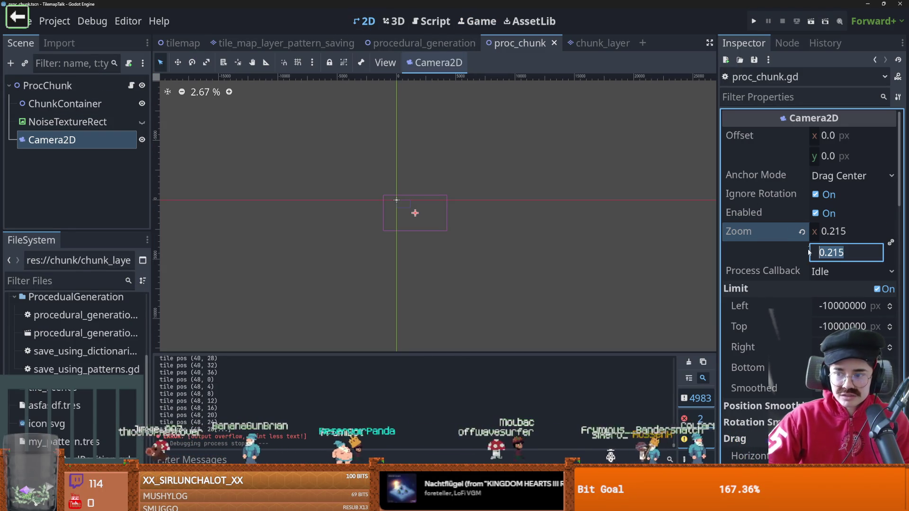
pyautogui.write('0.26')
pyautogui.press('Tab')
pyautogui.moveTo(834, 231); pyautogui.dragTo(824, 231)
pyautogui.moveTo(417, 218); pyautogui.dragTo(408, 207)
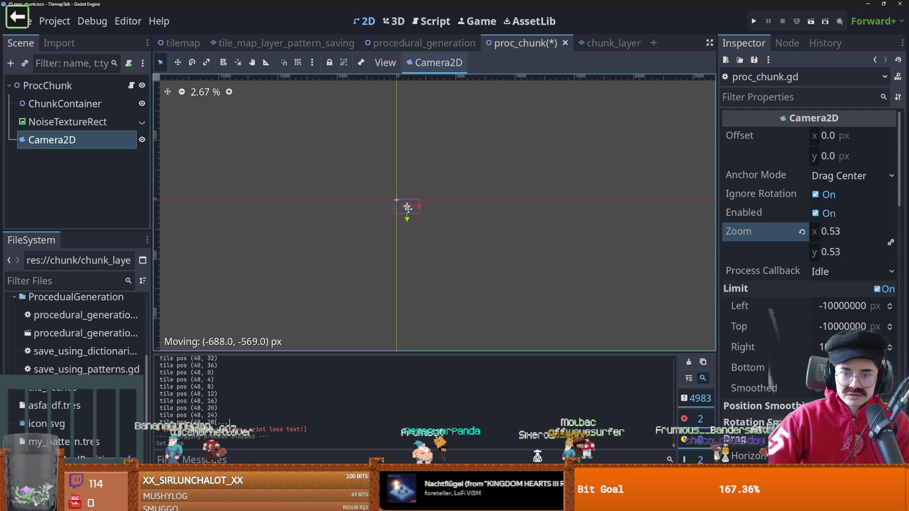
# Run the chunk grid, view it enlarged, close the game, and switch to chunk_layer
pyautogui.click(813, 21)
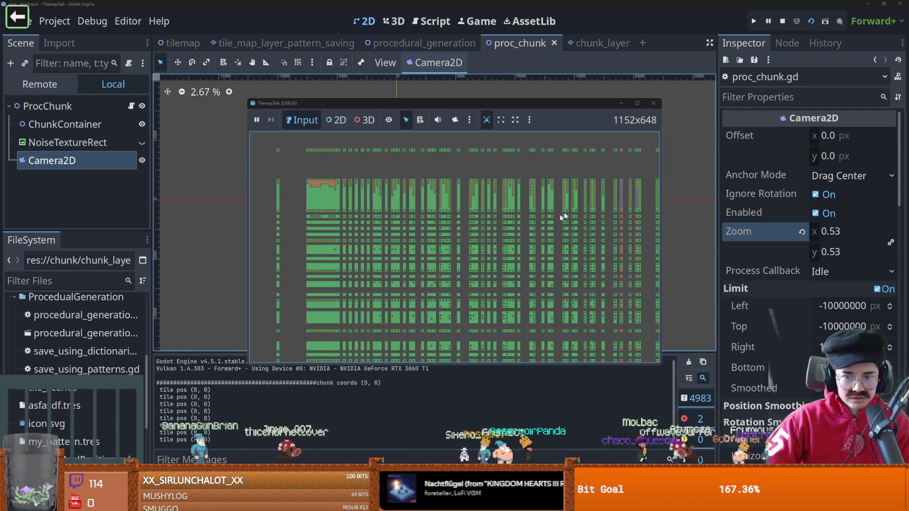
pyautogui.click(638, 105)
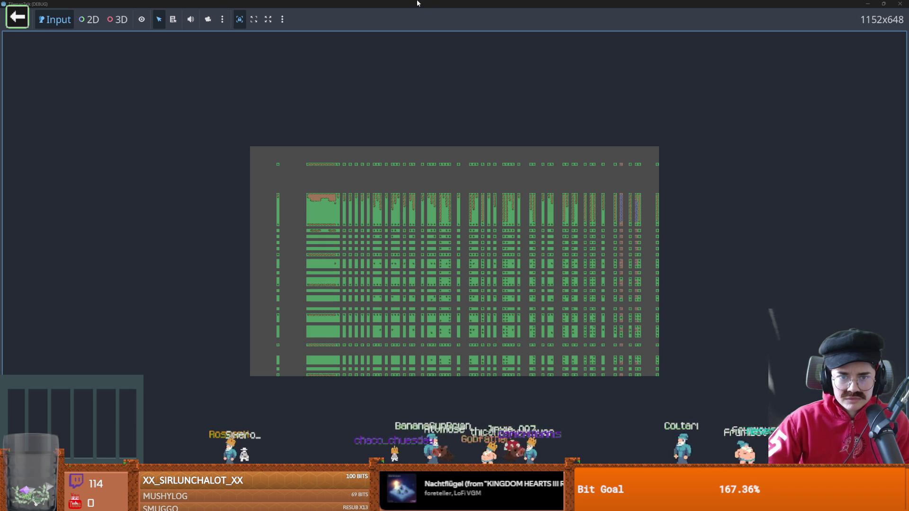
pyautogui.moveTo(417, 3); pyautogui.dragTo(403, 211)
pyautogui.click(479, 211)
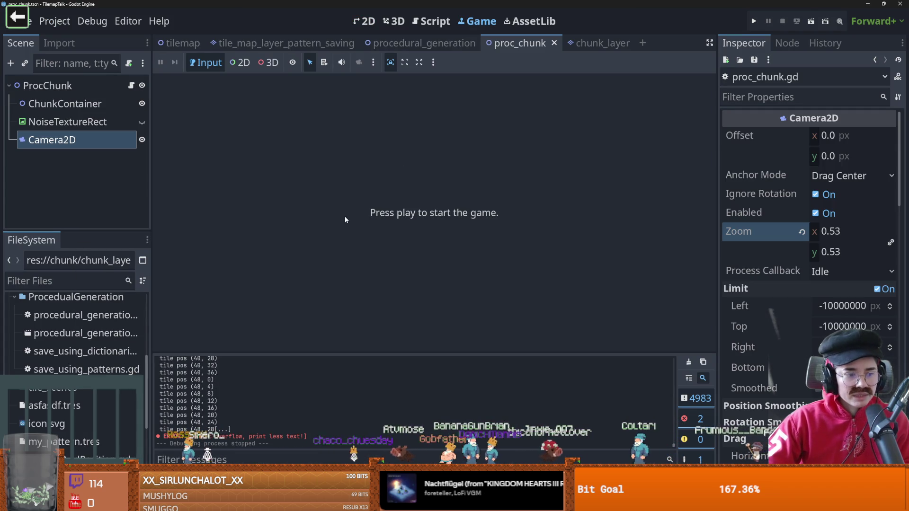
pyautogui.click(590, 38)
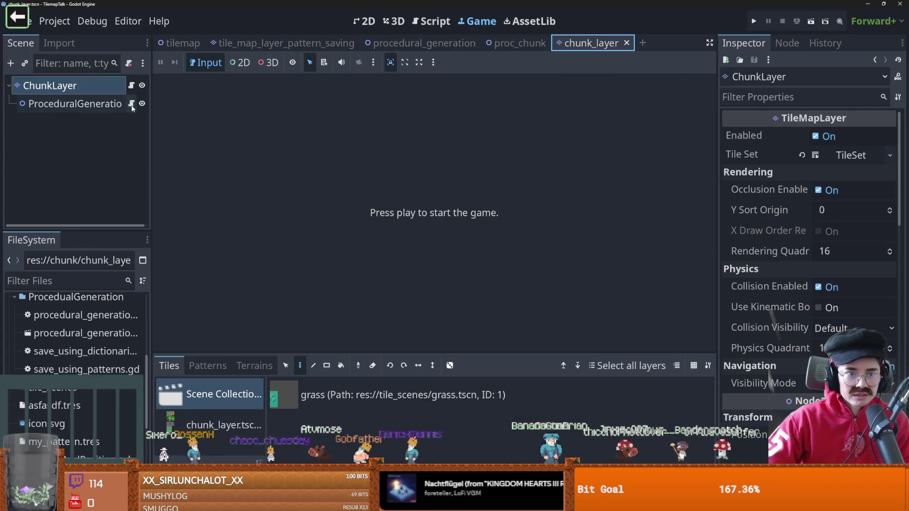
# Open procedural_generation.gd and scroll the last run's Output log back to its beginning
pyautogui.click(131, 103)
pyautogui.scroll(-5, 361, 188)
pyautogui.scroll(1, 361, 188)
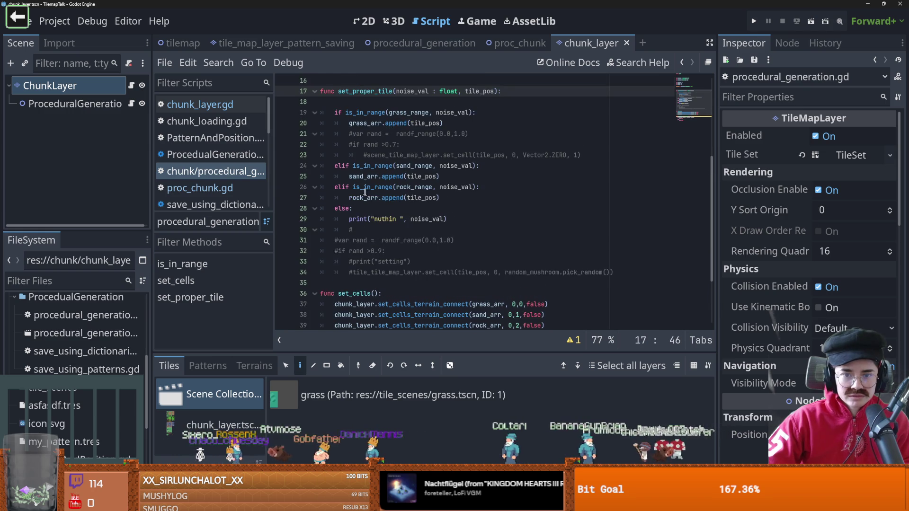
pyautogui.click(290, 458)
pyautogui.scroll(10, 273, 425)
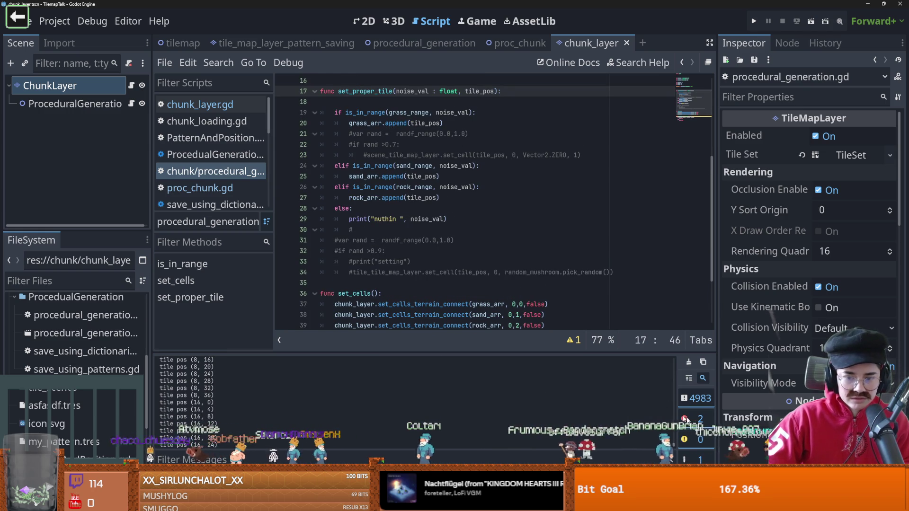
pyautogui.scroll(10, 671, 376)
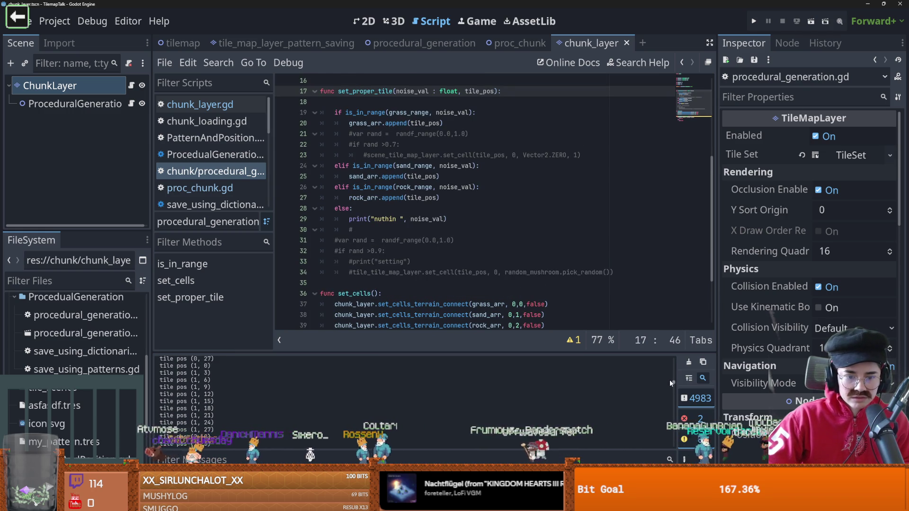
pyautogui.scroll(15, 668, 355)
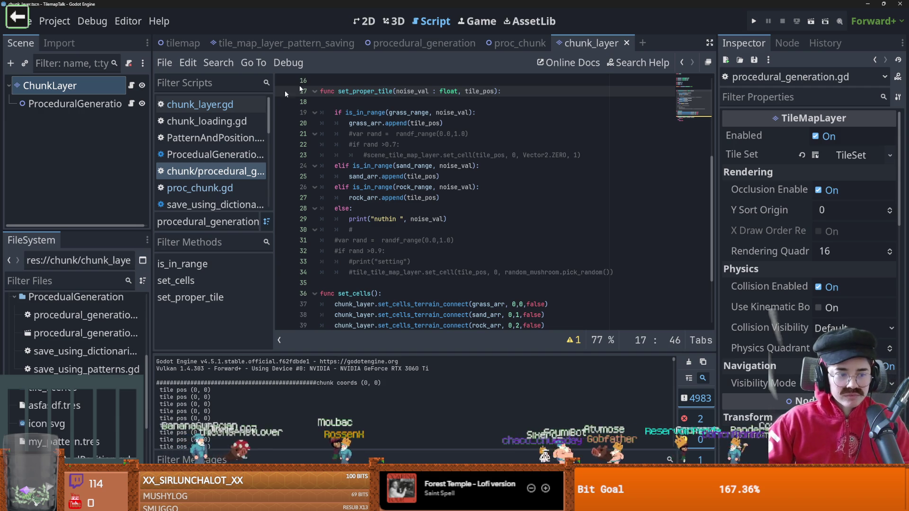
# Copy grass_arr.append(tile_pos) into the else branch so unmatched noise becomes grass
pyautogui.scroll(1, 420, 232)
pyautogui.moveTo(443, 155); pyautogui.dragTo(348, 158)
pyautogui.hotkey('ctrl', 'c')
pyautogui.click(384, 240)
pyautogui.press('Return')
pyautogui.hotkey('ctrl', 'v')
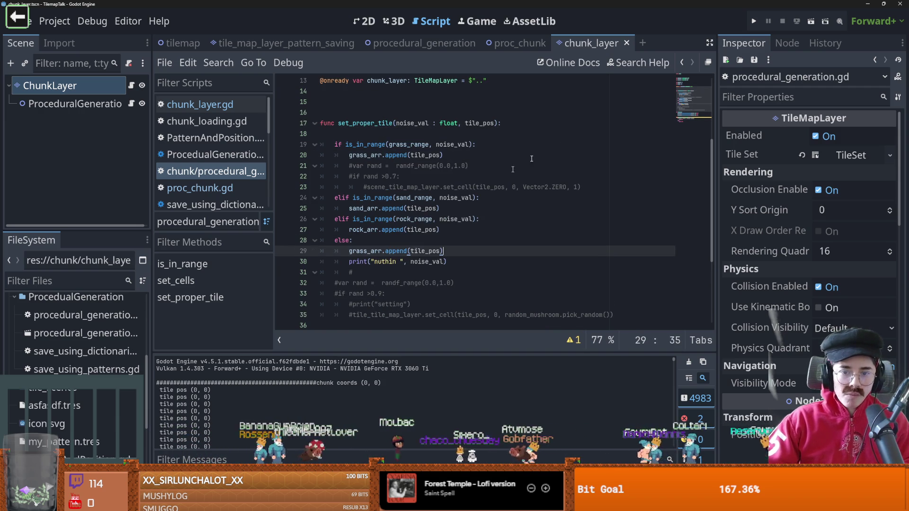
# Close the procedural_generation, pattern-saving and tilemap scene tabs
pyautogui.click(440, 43)
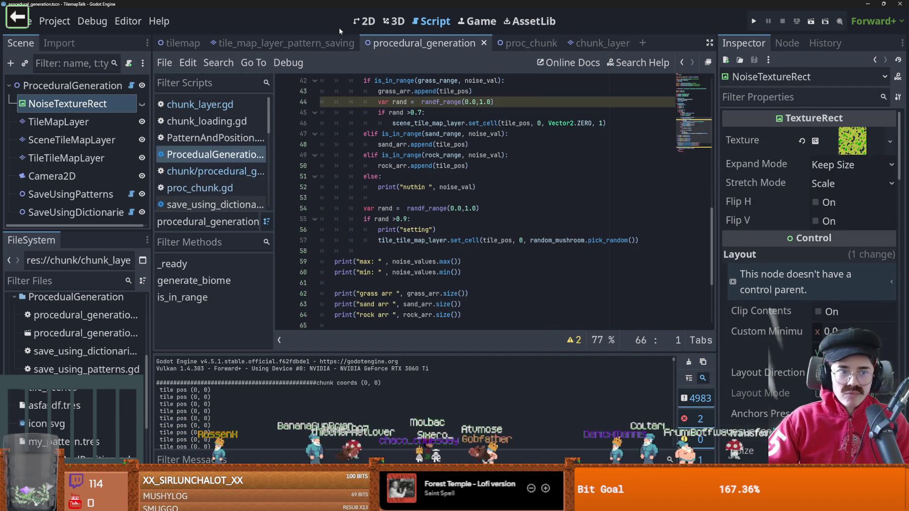
pyautogui.click(519, 43)
pyautogui.click(465, 42)
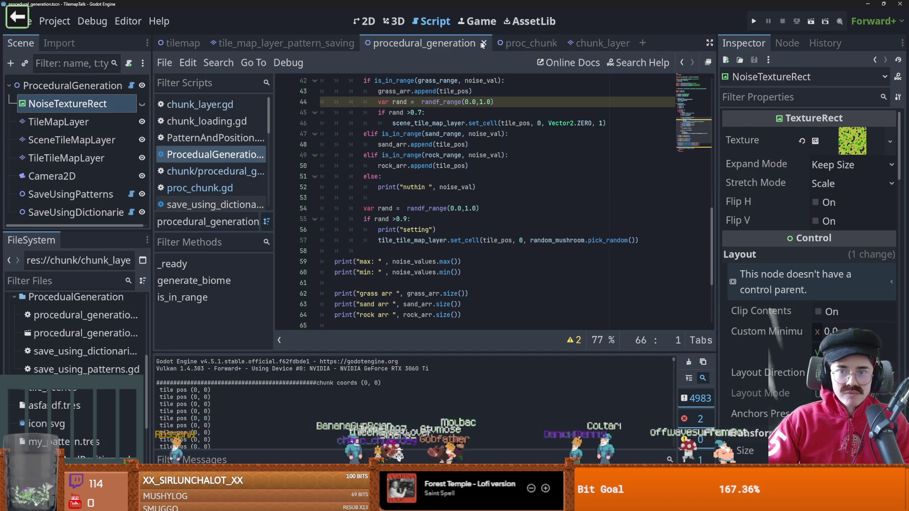
pyautogui.click(272, 41)
pyautogui.middleClick(272, 42)
pyautogui.middleClick(183, 43)
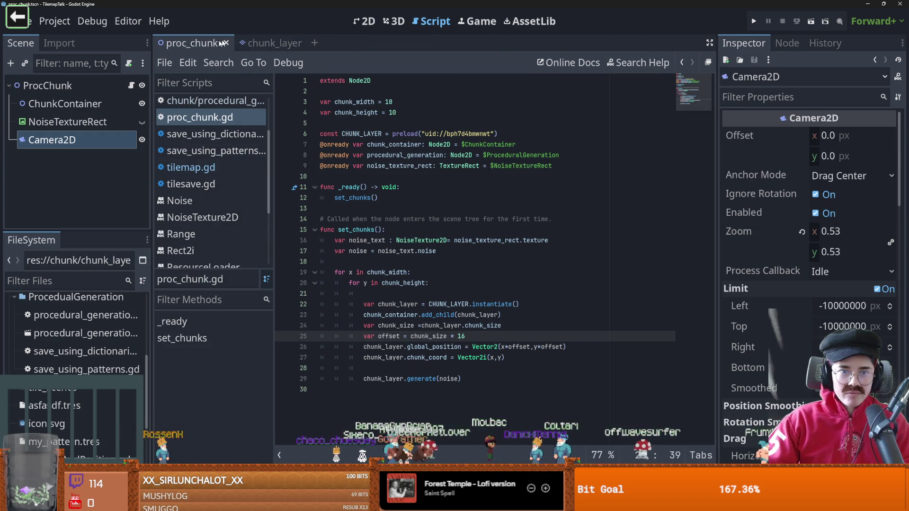
# Test-run proc_chunk, close the game, and open chunk_layer.gd via its script icon
pyautogui.click(365, 21)
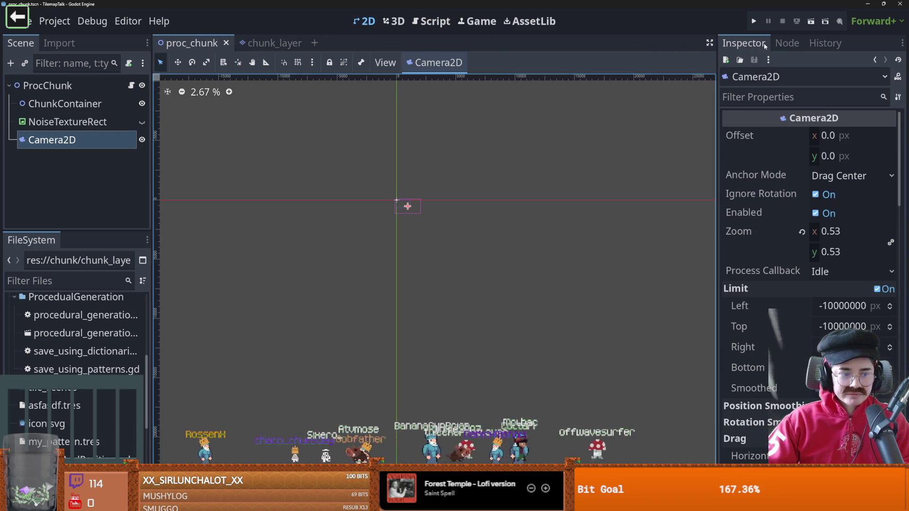
pyautogui.click(810, 21)
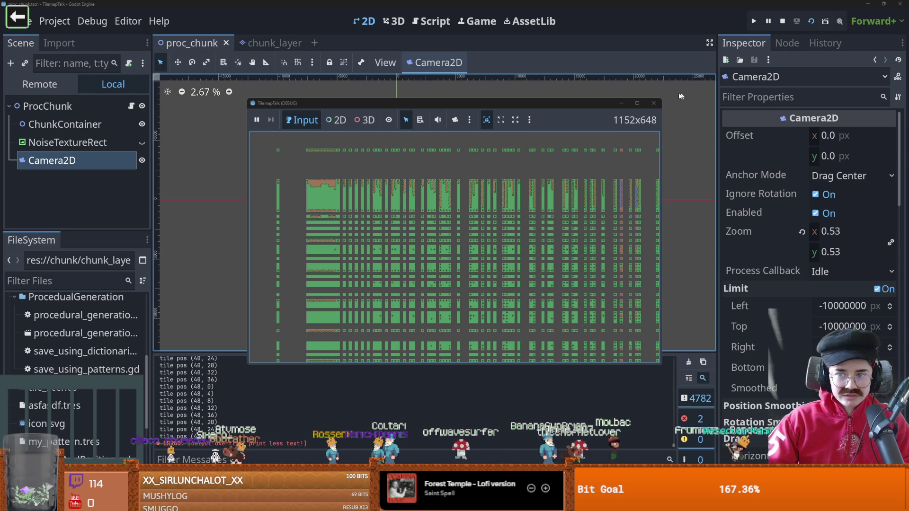
pyautogui.click(655, 103)
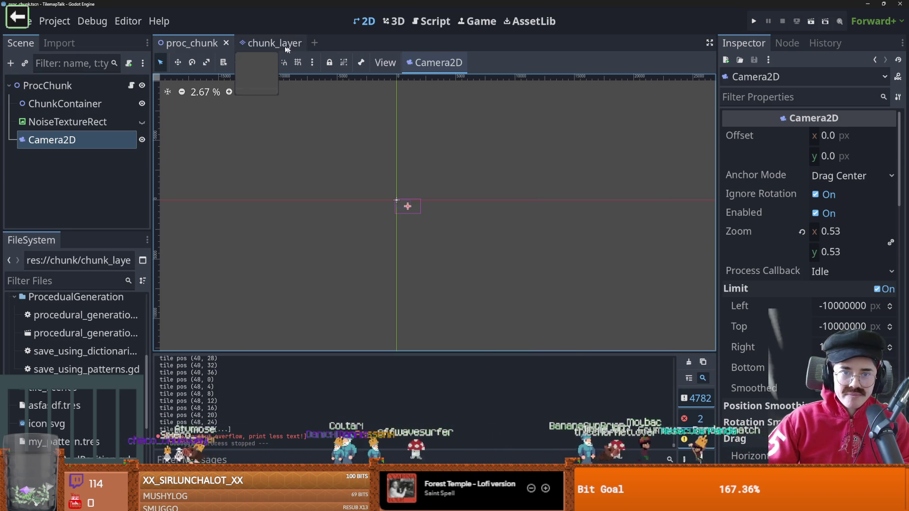
pyautogui.click(269, 43)
pyautogui.click(131, 86)
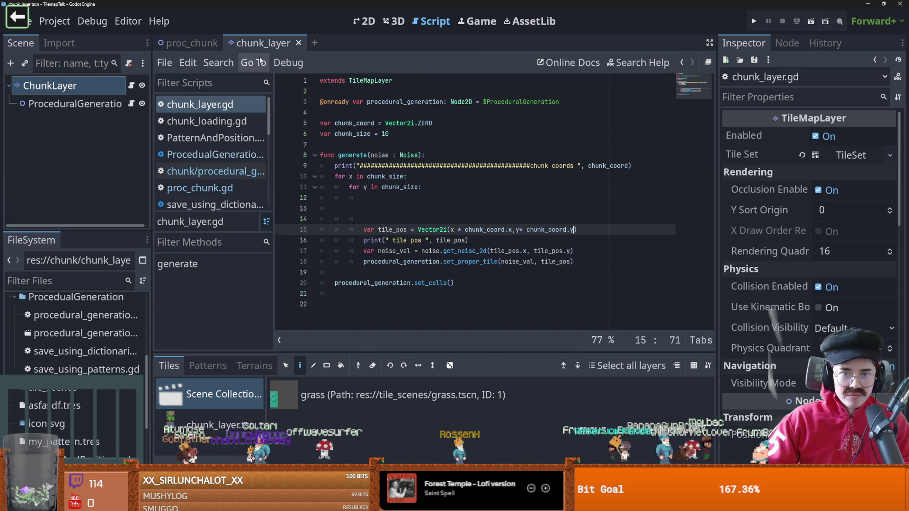
# Review the chunk_layer preload and variables in proc_chunk.gd, then return to chunk_layer.gd
pyautogui.click(187, 47)
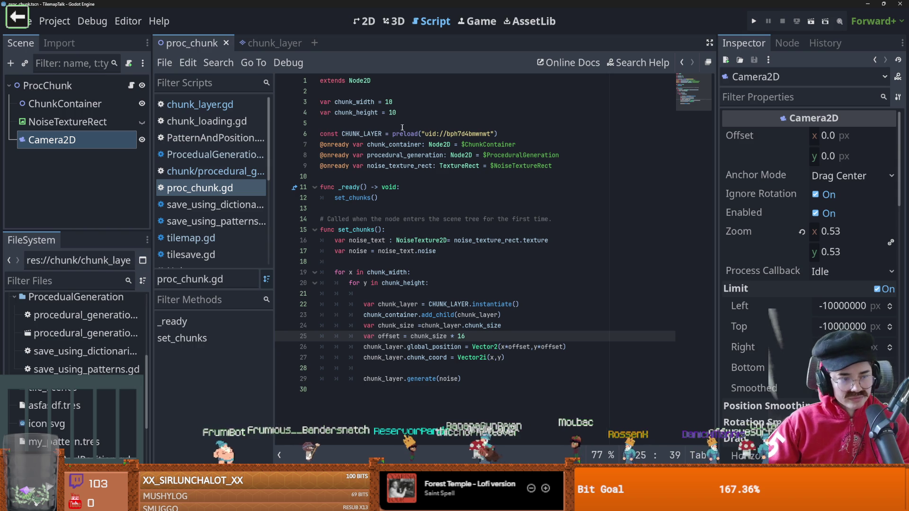
pyautogui.click(358, 133)
pyautogui.click(380, 172)
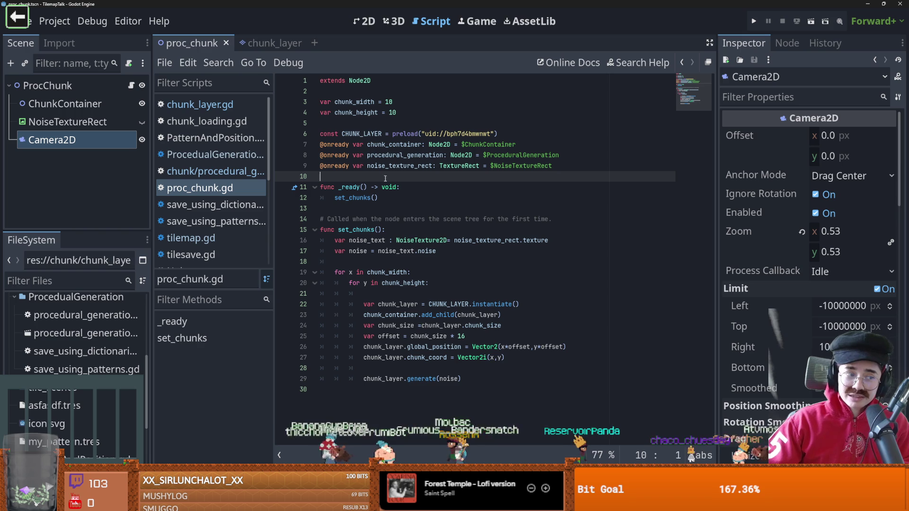
pyautogui.click(270, 43)
# Delete the blank lines inside the generate loop and inspect the tile_pos Vector2i expression
pyautogui.click(375, 217)
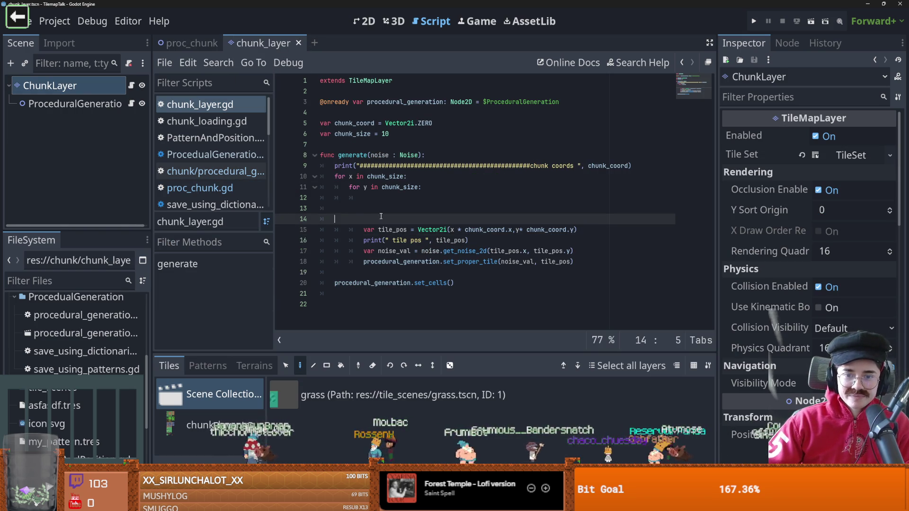
pyautogui.press('BackSpace')
pyautogui.press('BackSpace')
pyautogui.press('BackSpace')
pyautogui.moveTo(512, 208); pyautogui.dragTo(458, 209)
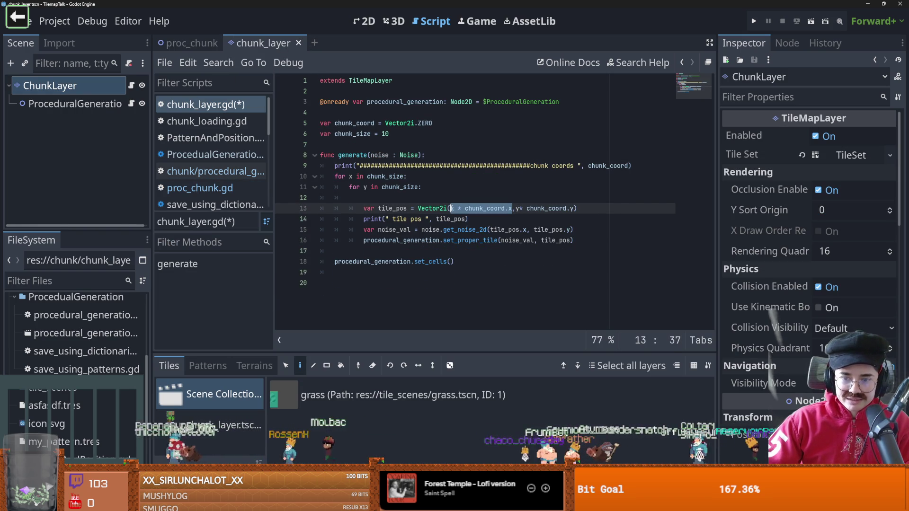
pyautogui.moveTo(574, 208); pyautogui.dragTo(505, 208)
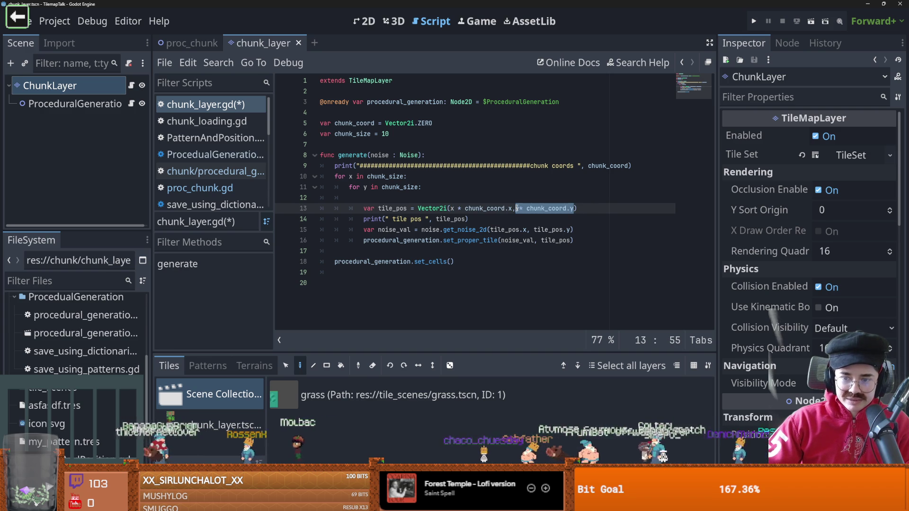
pyautogui.doubleClick(546, 209)
pyautogui.doubleClick(494, 230)
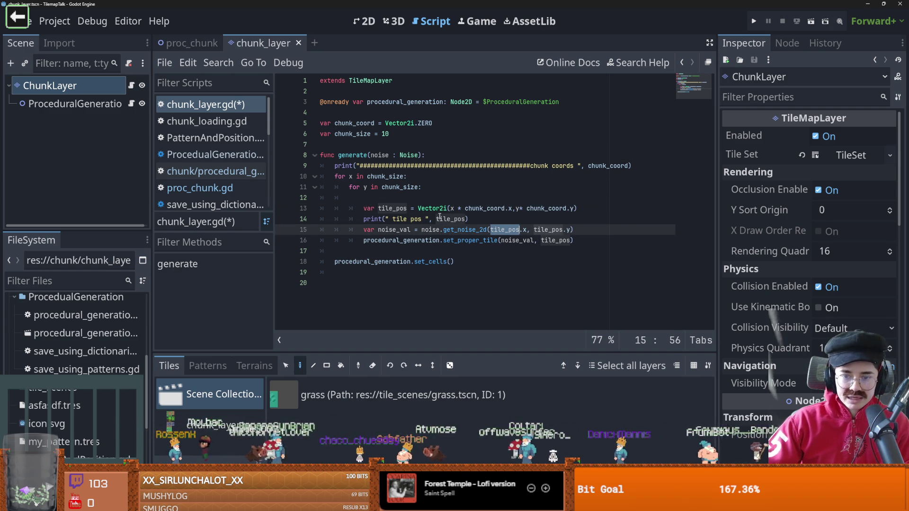
# Rerun with F5, check the log showing every tile pos as (0, 0), and examine x
pyautogui.press('F5')
pyautogui.scroll(7, 244, 422)
pyautogui.moveTo(673, 420); pyautogui.dragTo(667, 368)
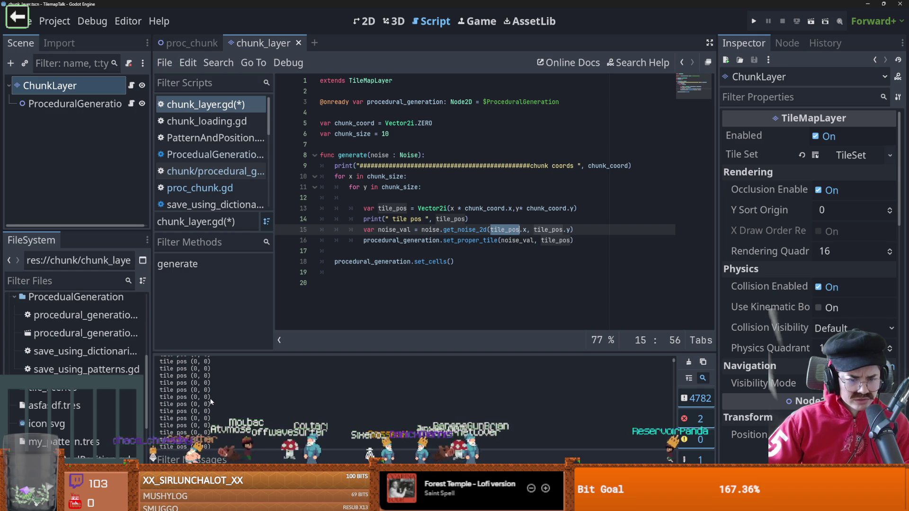
pyautogui.click(467, 219)
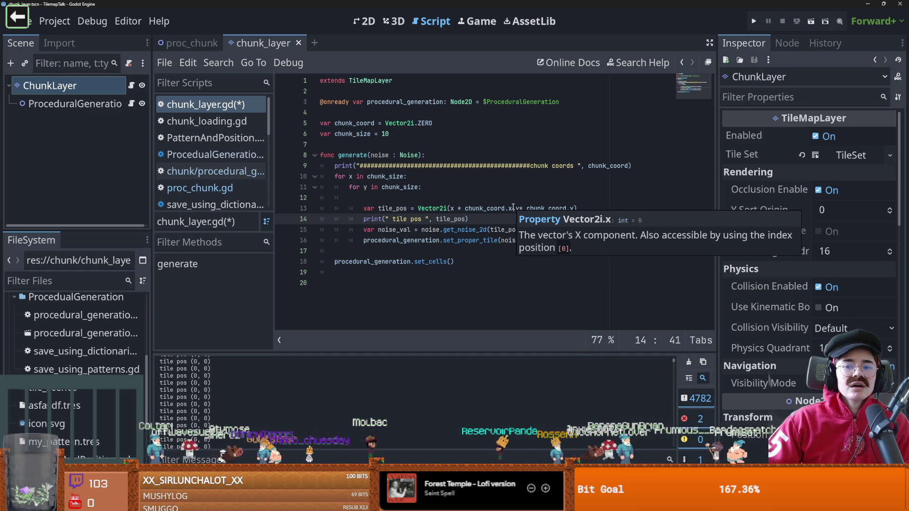
pyautogui.click(451, 209)
pyautogui.click(452, 209)
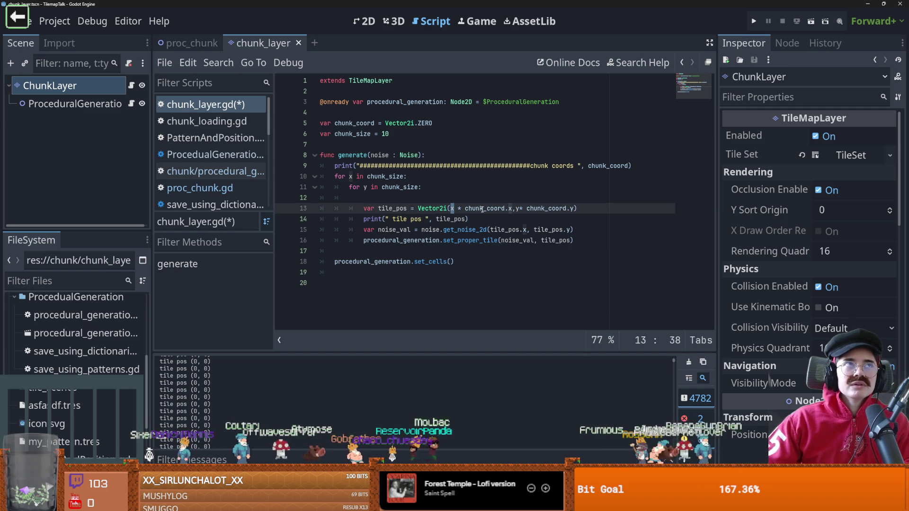
pyautogui.moveTo(482, 210)
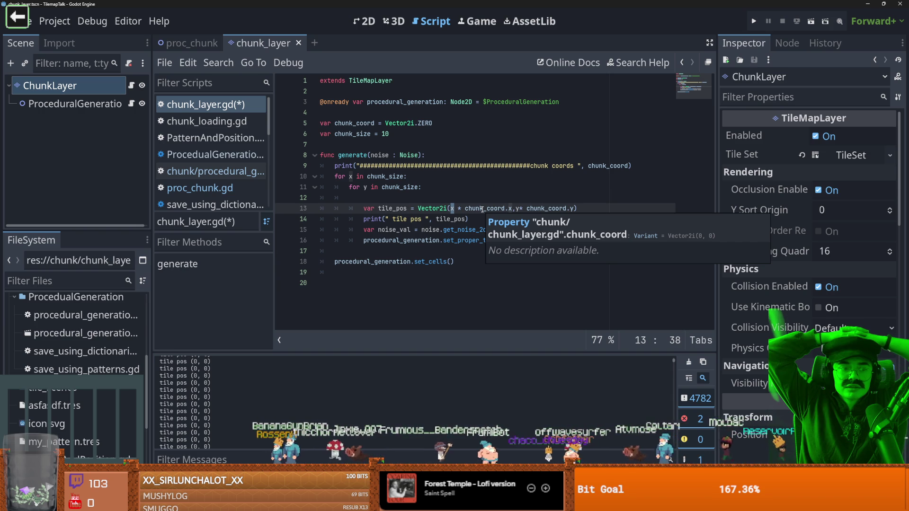
# Rewrite the x term of tile_pos on line 13 as x + (x * chunk_coord.x)
pyautogui.click(451, 208)
pyautogui.write('x + (')
pyautogui.press('BackSpace')
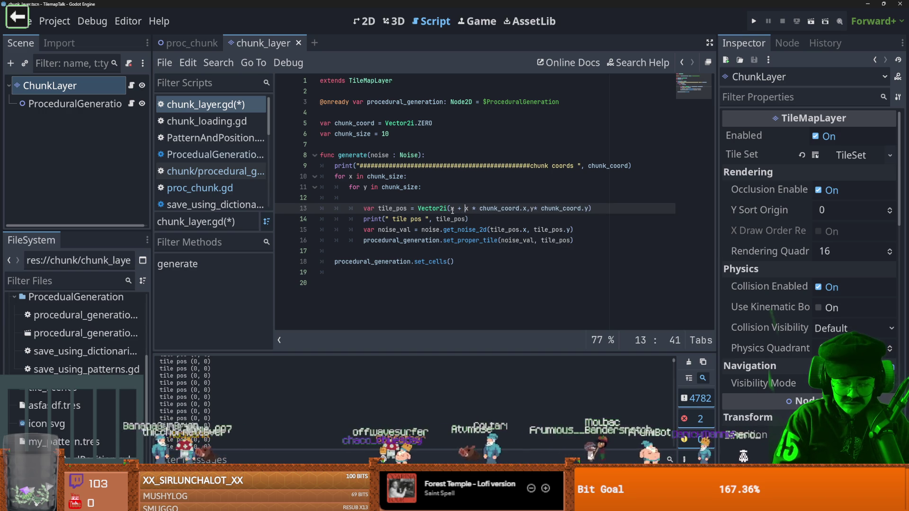
pyautogui.write('(')
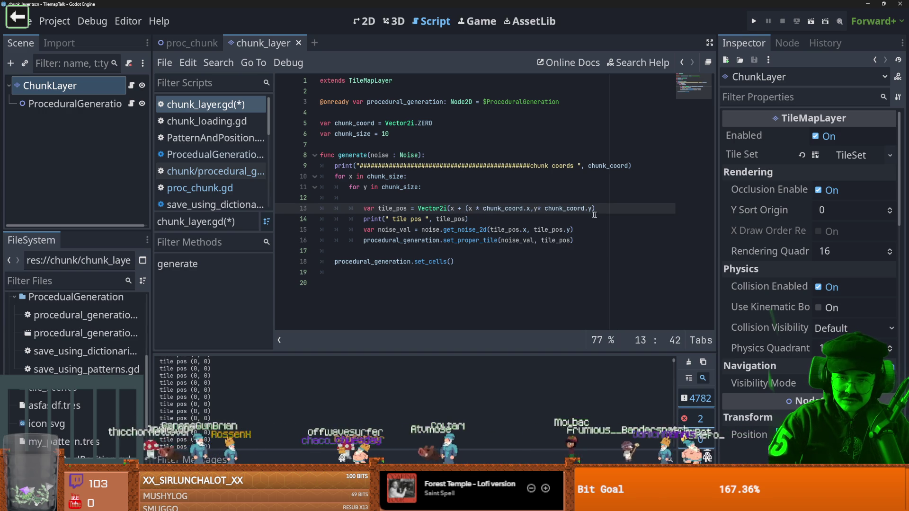
pyautogui.click(538, 209)
pyautogui.write(')')
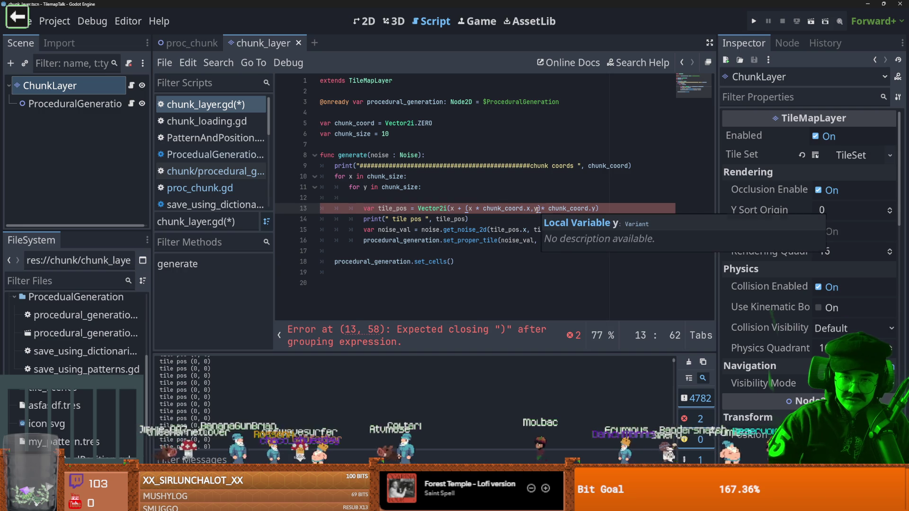
pyautogui.press('BackSpace')
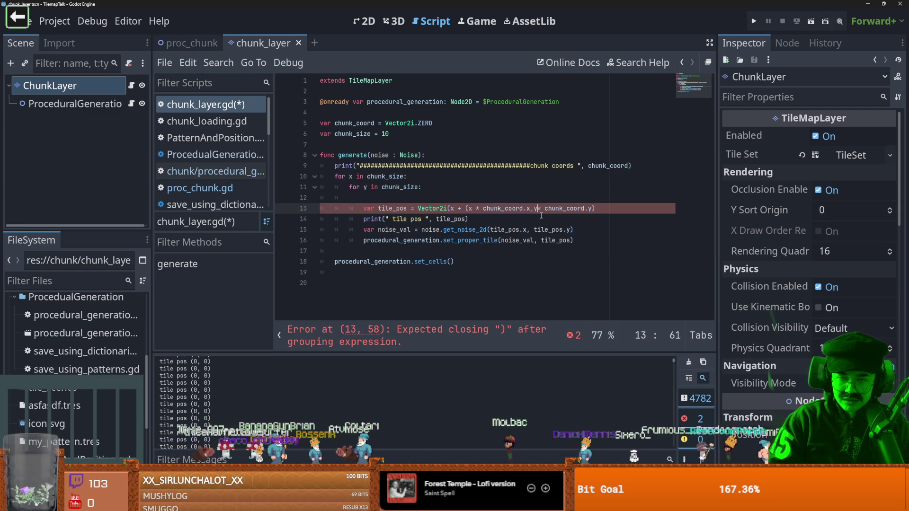
pyautogui.write(')')
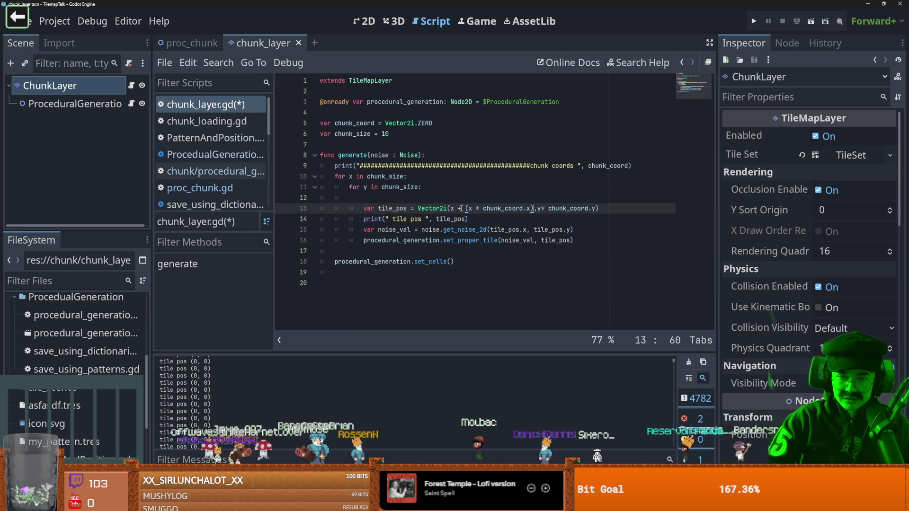
# Add the y term y + (y+ chunk_coord.y), close the bracket, and save chunk_layer.gd
pyautogui.write(',')
pyautogui.write(' y ')
pyautogui.write('+  (')
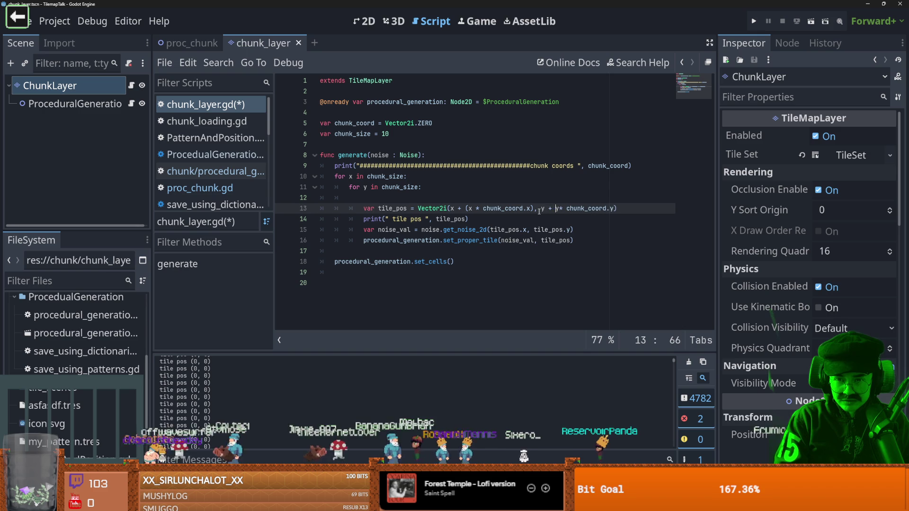
pyautogui.click(622, 209)
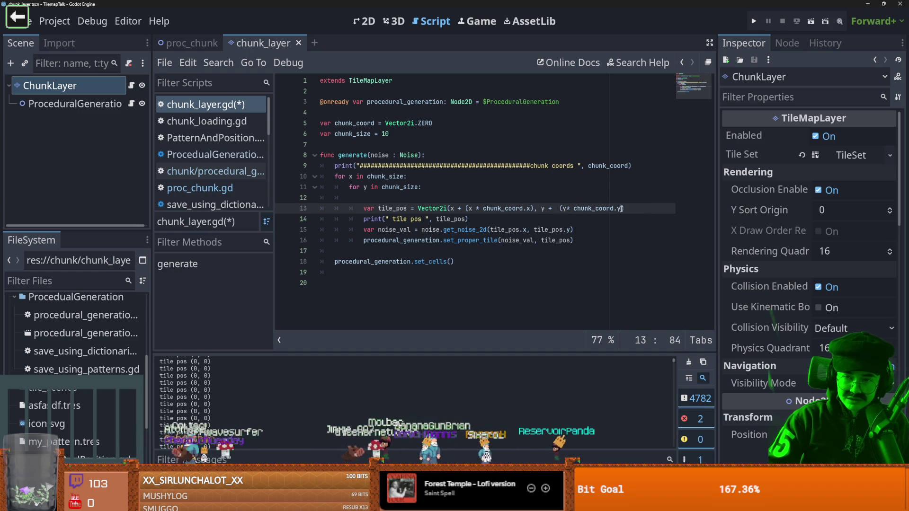
pyautogui.write(')')
pyautogui.press('Up')
pyautogui.hotkey('ctrl', 's')
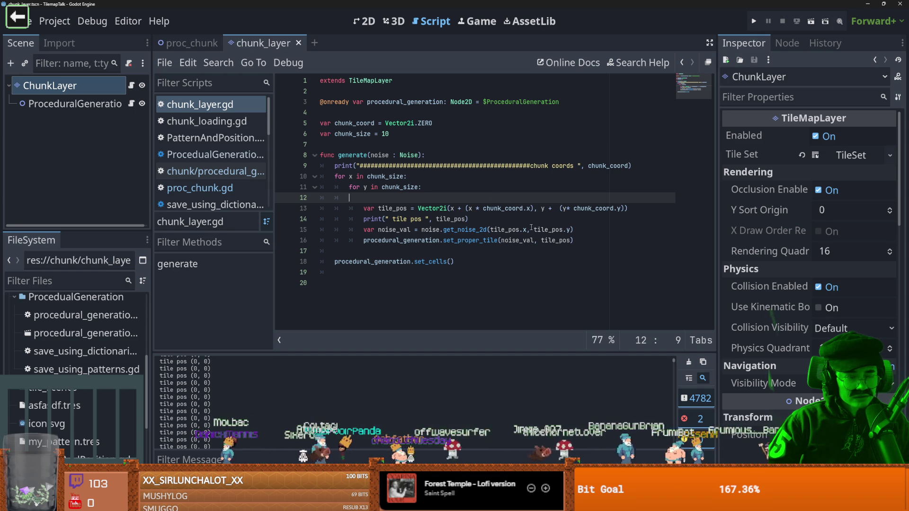
# Run the proc_chunk scene, check the green tile columns, then close the game
pyautogui.click(188, 43)
pyautogui.click(814, 21)
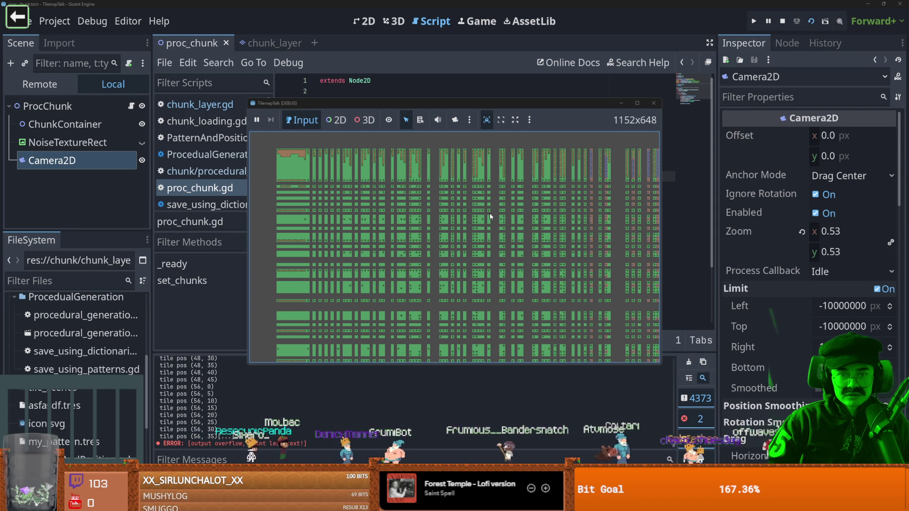
pyautogui.click(654, 102)
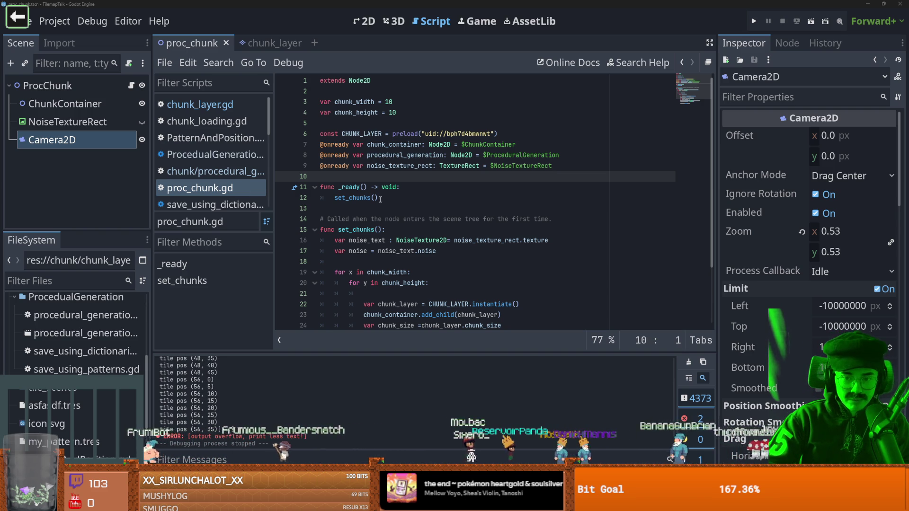
pyautogui.scroll(-2, 381, 200)
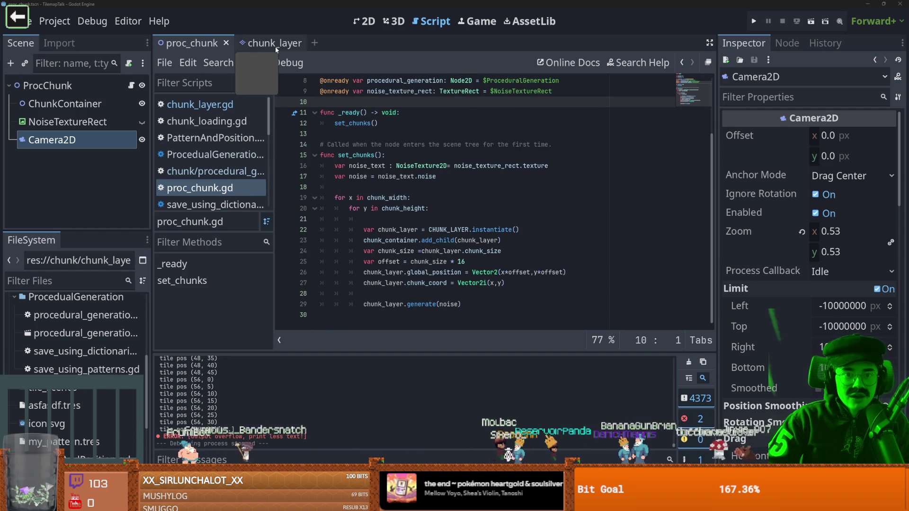
# Replace line 13's tile_pos with chunk_coord * chunk_size + Vector2i(x,y) in chunk_layer.gd
pyautogui.click(275, 45)
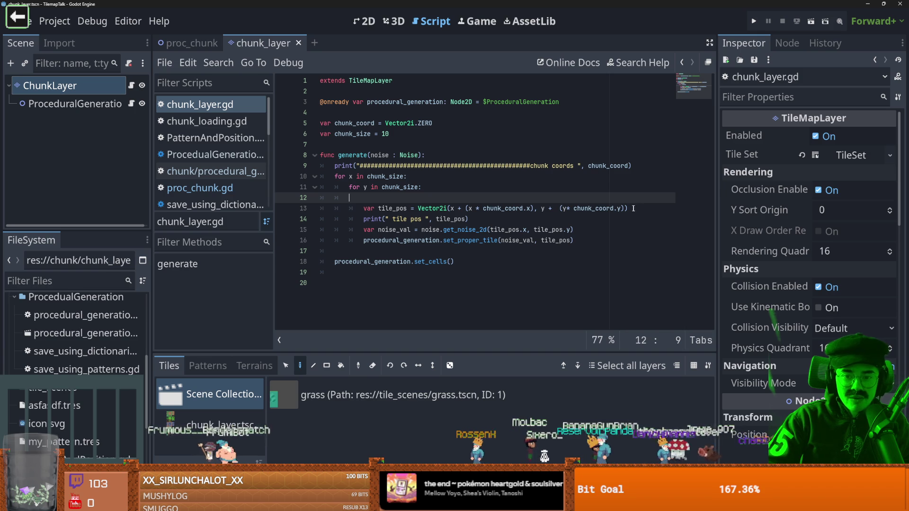
pyautogui.moveTo(636, 212); pyautogui.dragTo(418, 210)
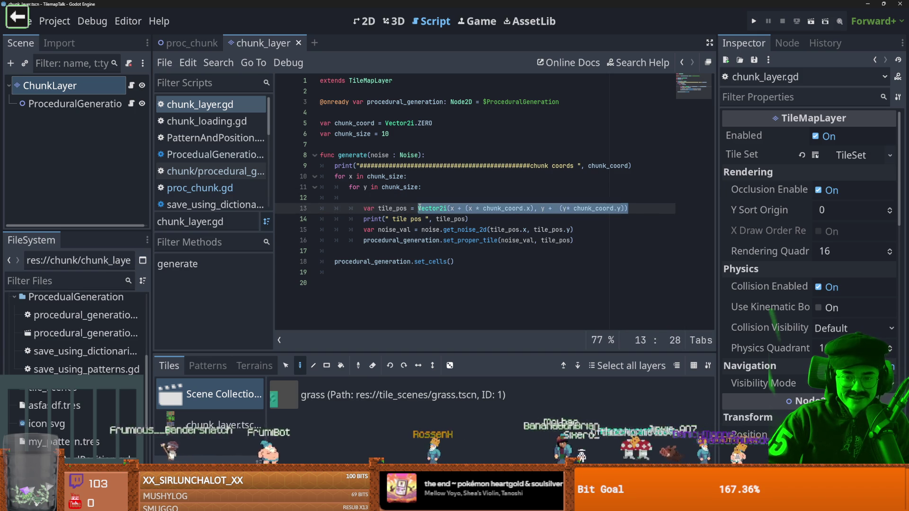
pyautogui.write('chunk_coord * chunk_size + Vector2i(x,y)')
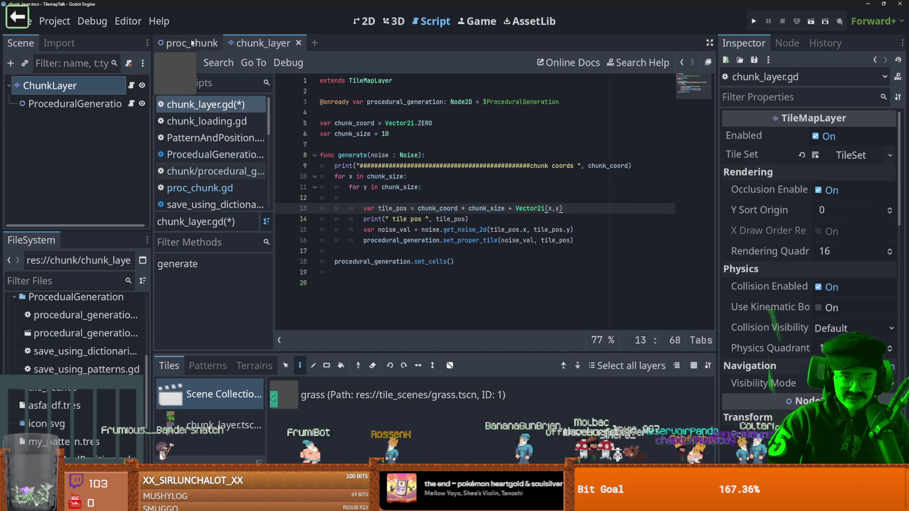
# Test-run the proc_chunk scene full screen, then stop it with F8
pyautogui.click(188, 43)
pyautogui.click(811, 21)
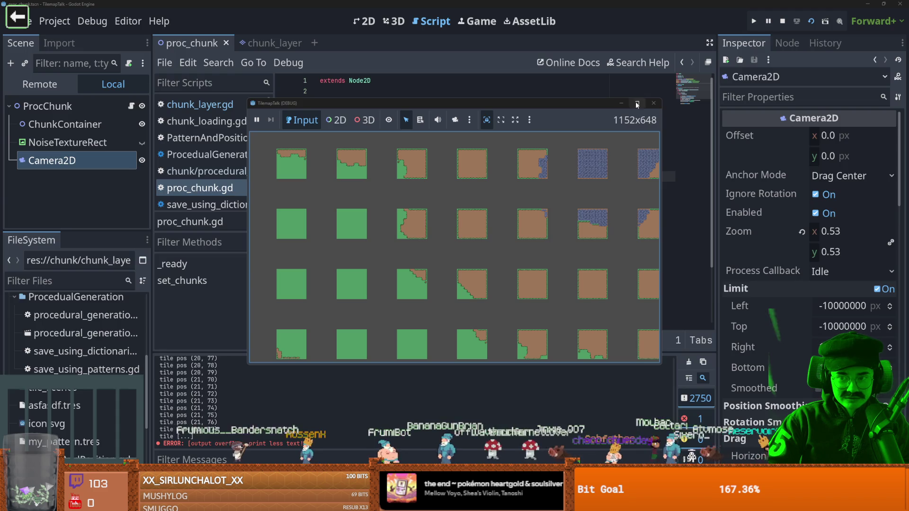
pyautogui.click(638, 103)
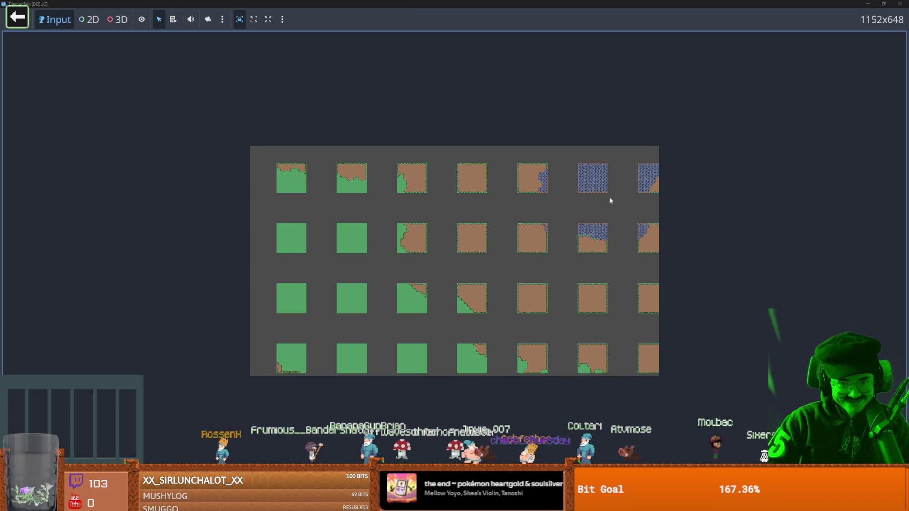
pyautogui.press('F8')
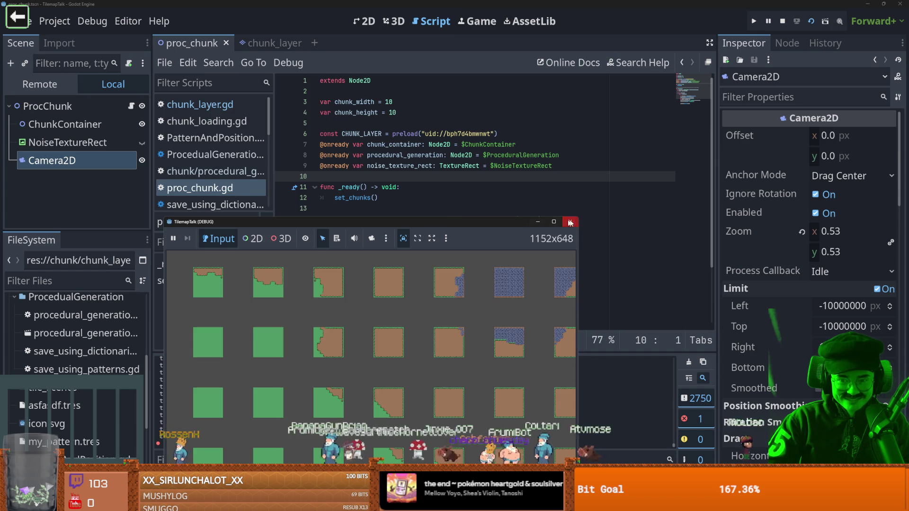
pyautogui.click(131, 85)
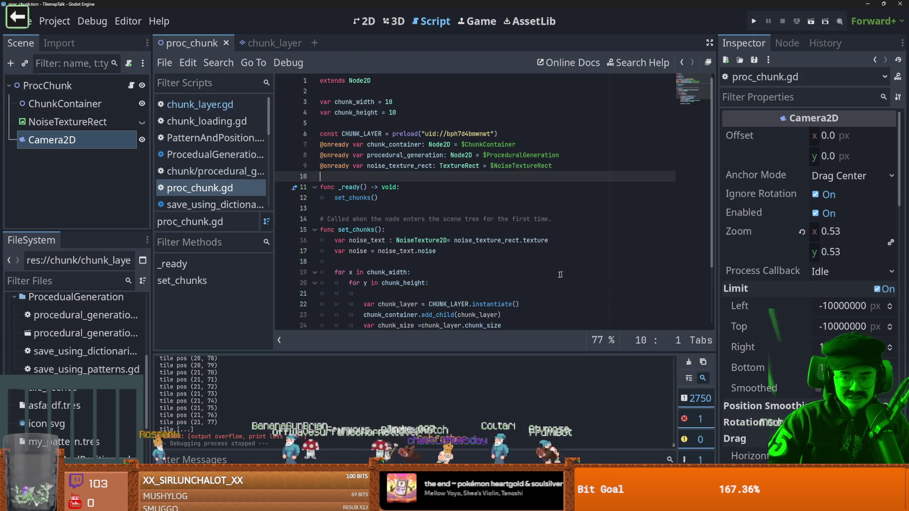
# Delete the '* 16' multiplier from the offset in proc_chunk.gd and rerun the scene
pyautogui.click(529, 274)
pyautogui.click(475, 262)
pyautogui.press('BackSpace')
pyautogui.press('BackSpace')
pyautogui.press('BackSpace')
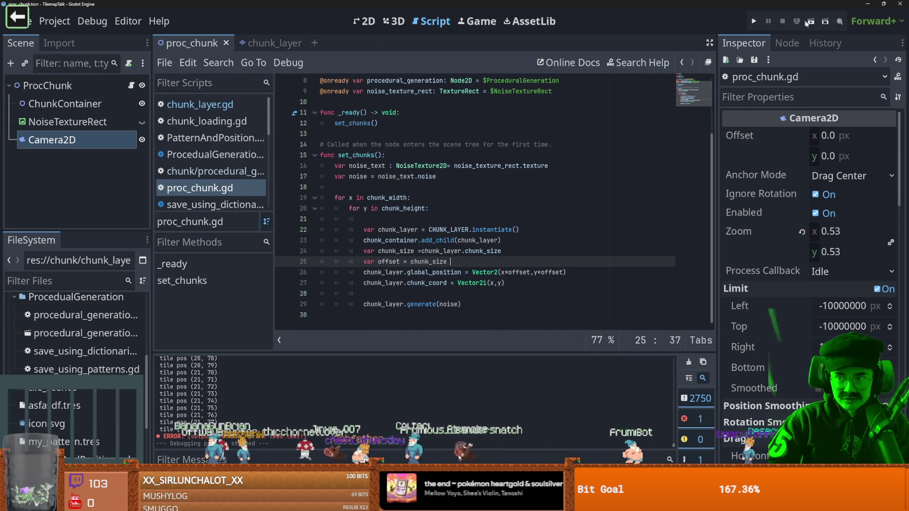
pyautogui.click(804, 21)
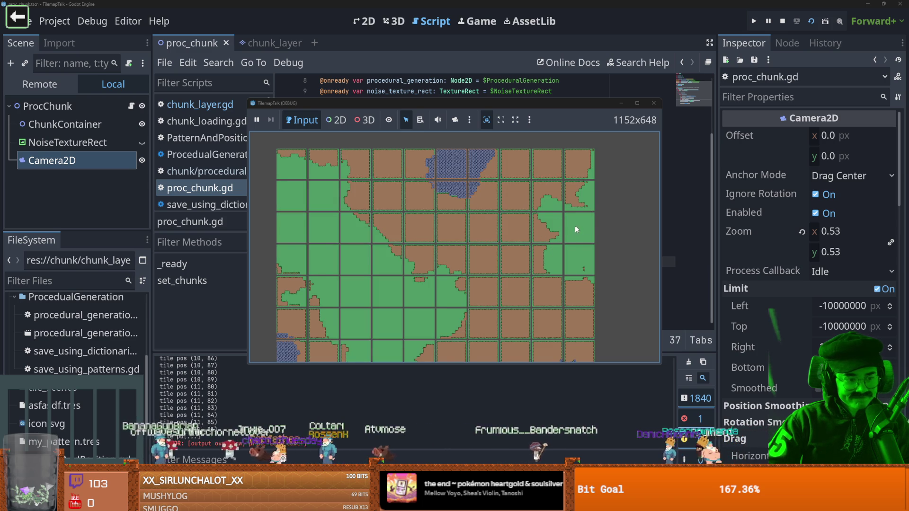
pyautogui.click(637, 103)
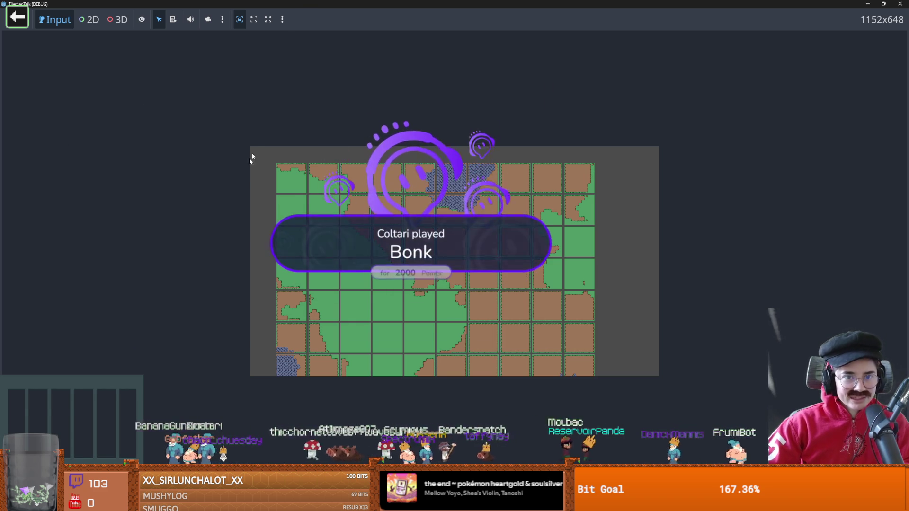
pyautogui.press('super+Down')
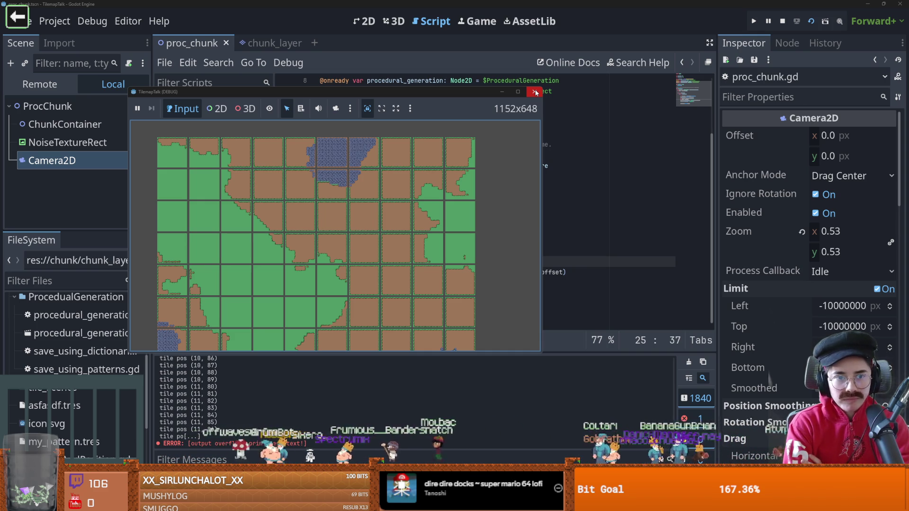
pyautogui.press('F8')
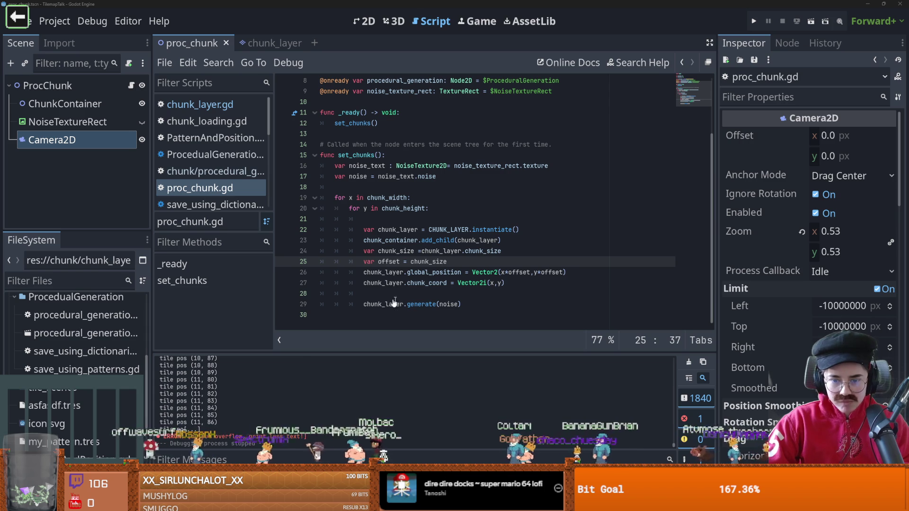
# Open procedural_generation.gd and read the set_cells_terrain_connect documentation
pyautogui.click(263, 43)
pyautogui.click(132, 104)
pyautogui.scroll(-8, 450, 237)
pyautogui.moveTo(451, 247)
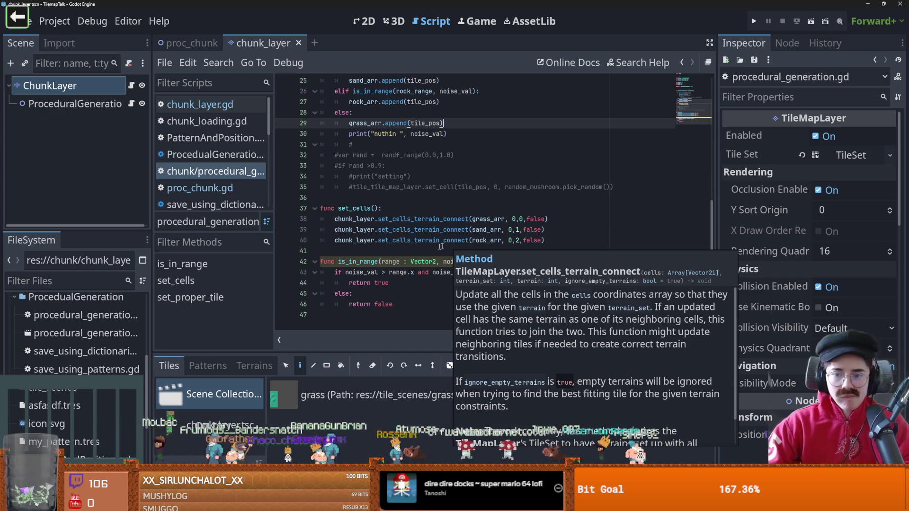
pyautogui.click(431, 220)
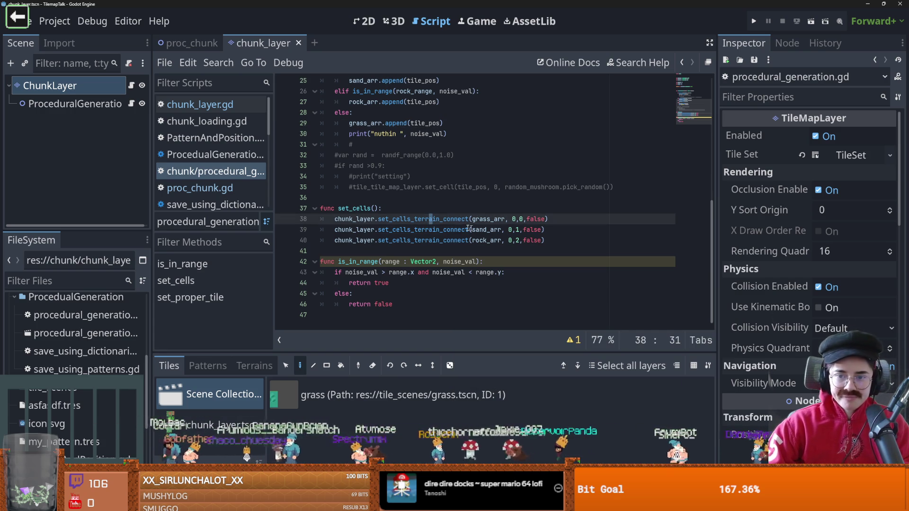
pyautogui.keyDown('ctrl'); pyautogui.click(430, 221); pyautogui.keyUp('ctrl')
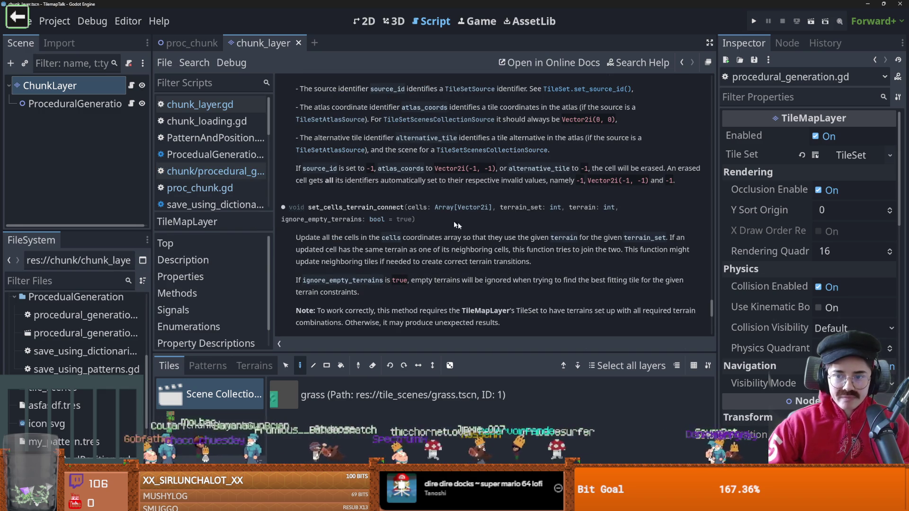
pyautogui.scroll(2, 507, 226)
pyautogui.scroll(2, 507, 230)
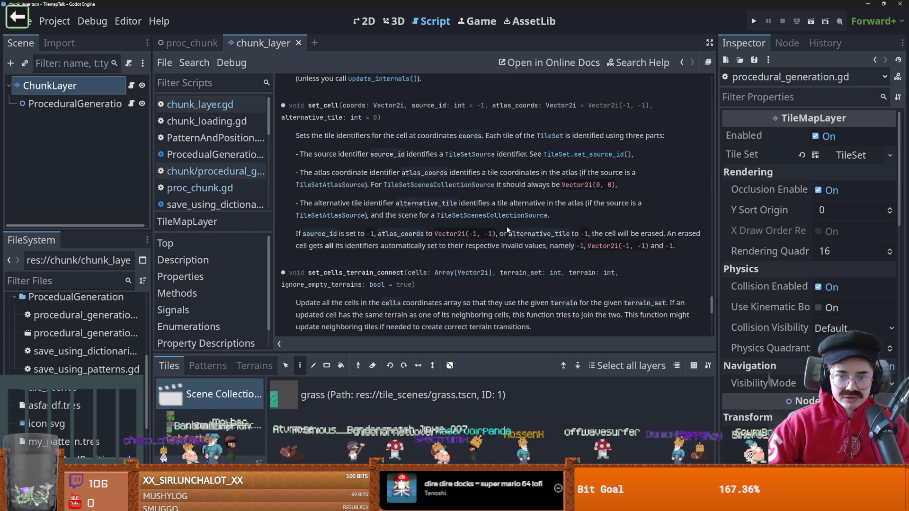
pyautogui.scroll(-4, 507, 227)
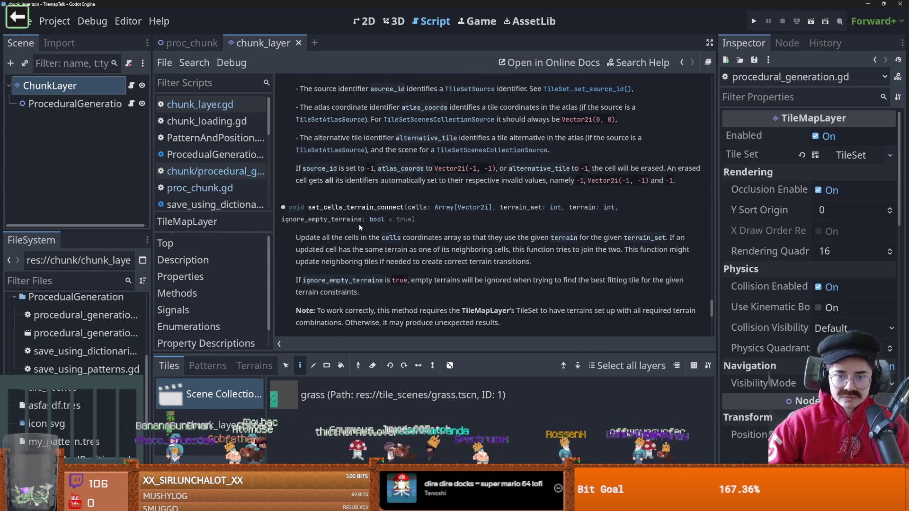
pyautogui.click(132, 103)
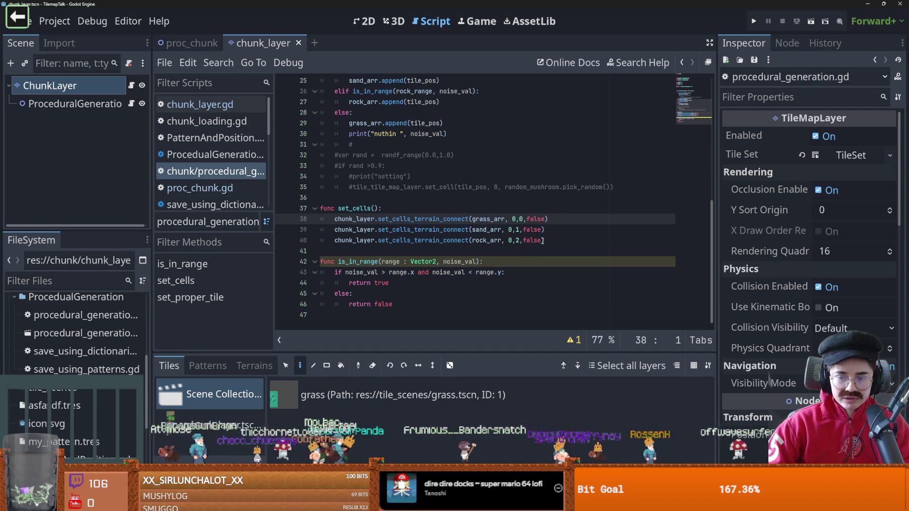
# Change the last false argument to true on lines 38–40 and save
pyautogui.doubleClick(537, 218)
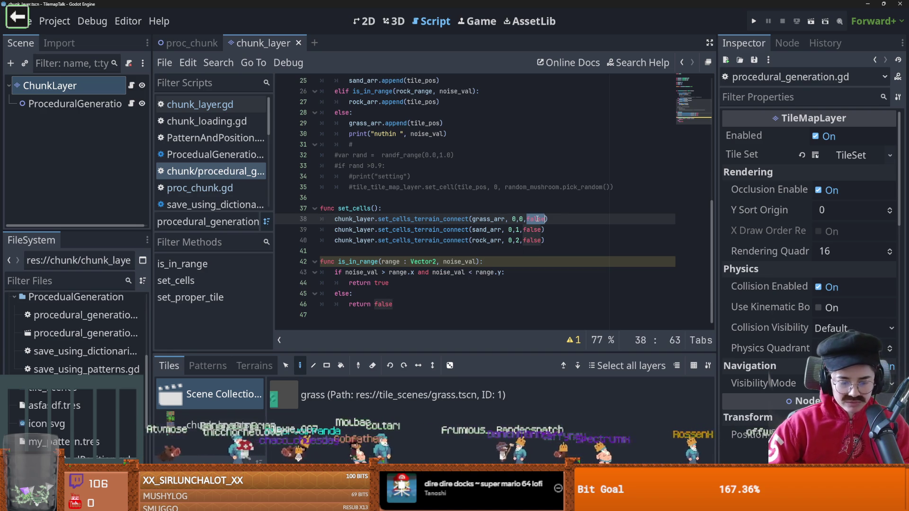
pyautogui.hotkey('ctrl', 'f')
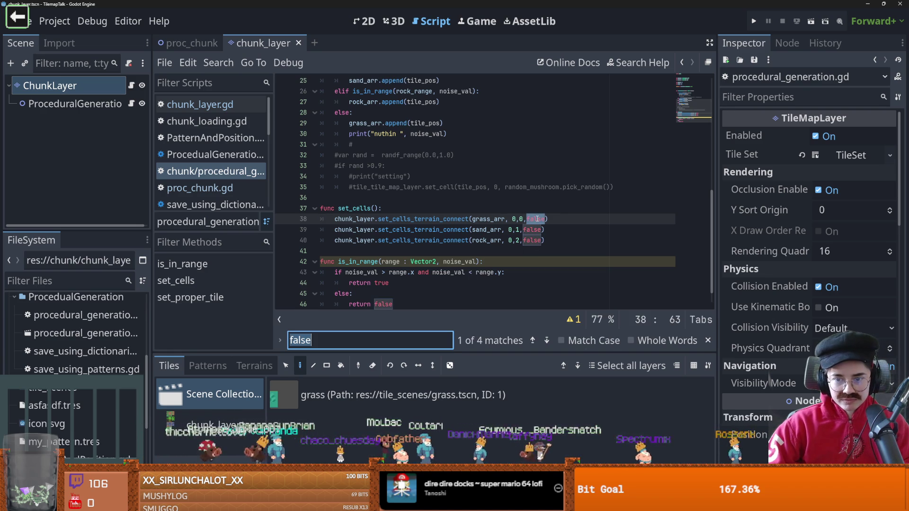
pyautogui.click(539, 221)
pyautogui.write('true')
pyautogui.click(530, 230)
pyautogui.doubleClick(530, 230)
pyautogui.write('true')
pyautogui.doubleClick(532, 240)
pyautogui.write('true')
pyautogui.hotkey('ctrl', 's')
# Test-run proc_chunk once, then review the set_cells code in procedural_generation.gd
pyautogui.click(203, 42)
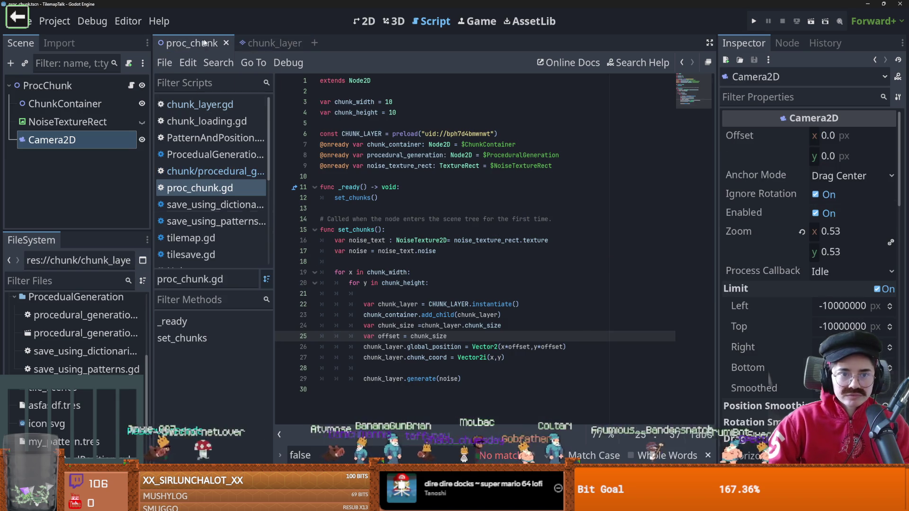
pyautogui.click(811, 20)
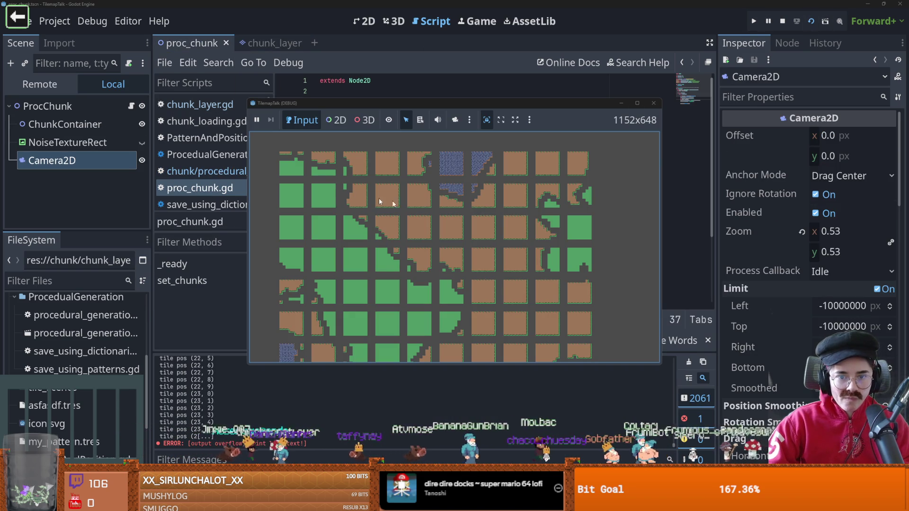
pyautogui.click(657, 103)
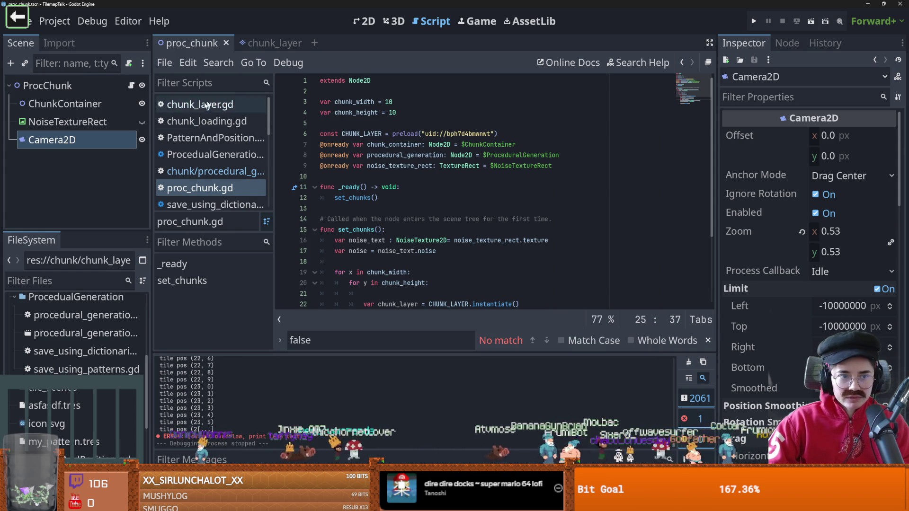
pyautogui.click(265, 43)
pyautogui.click(131, 103)
pyautogui.click(474, 209)
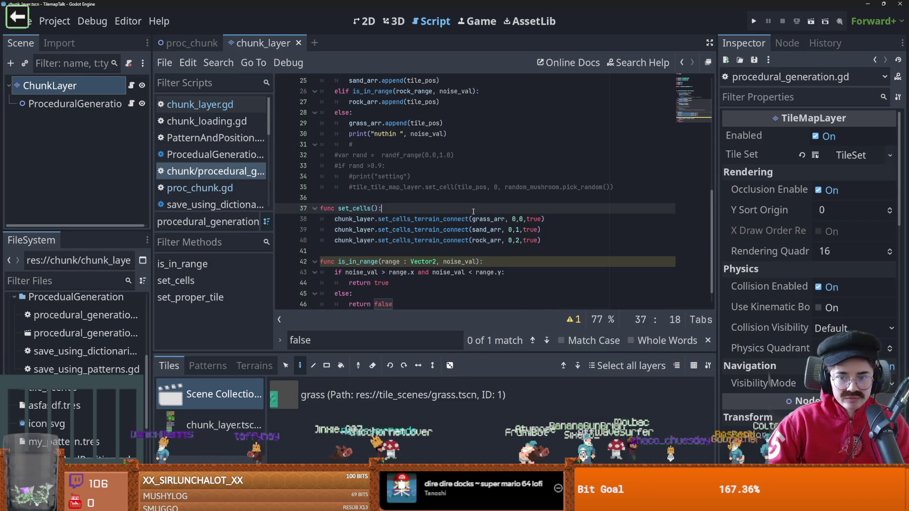
# Rerun the proc_chunk scene to check chunk joins, then return to its 2D view
pyautogui.click(191, 43)
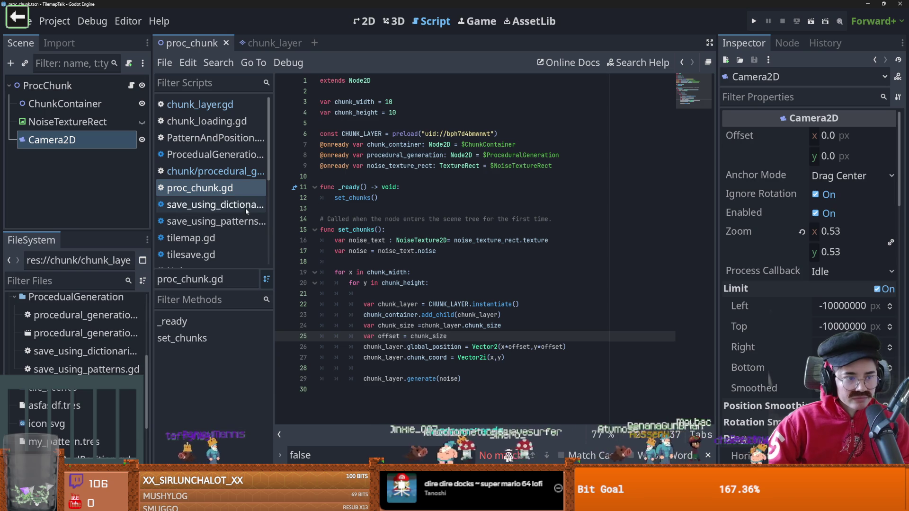
pyautogui.click(823, 21)
pyautogui.click(622, 106)
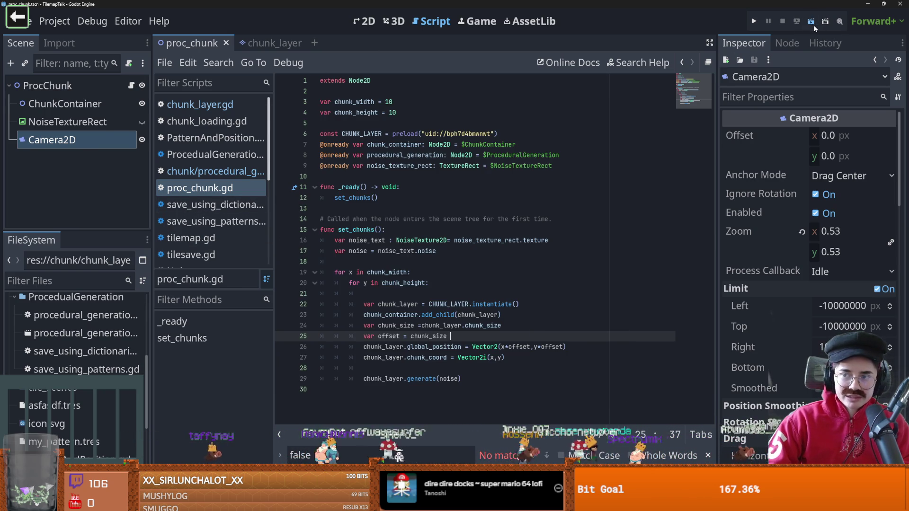
pyautogui.click(813, 23)
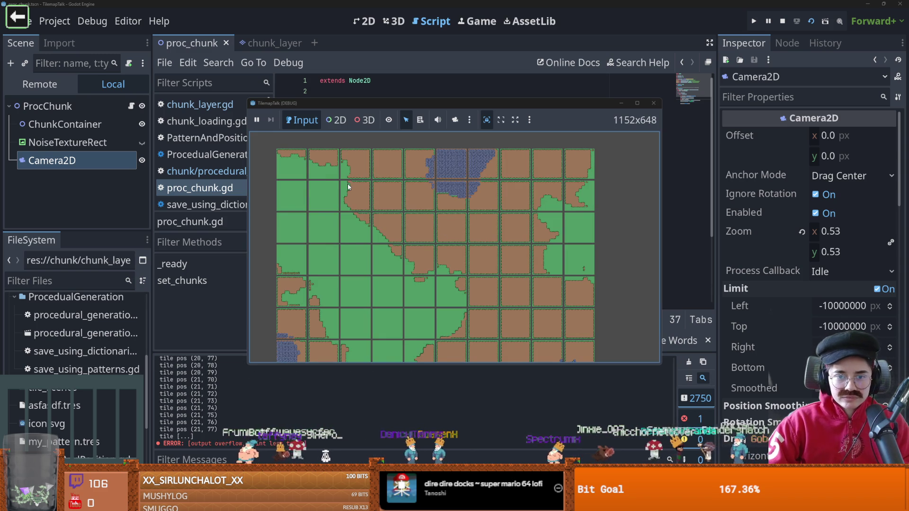
pyautogui.click(656, 107)
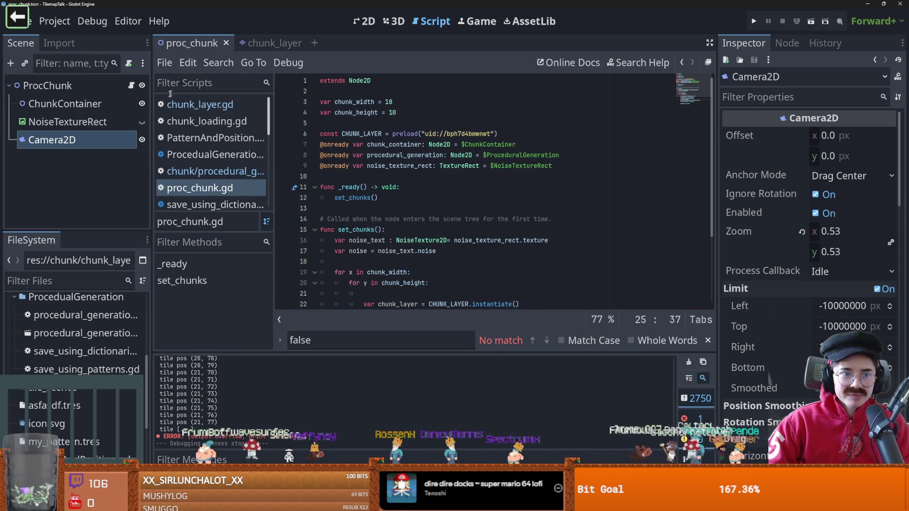
pyautogui.click(372, 27)
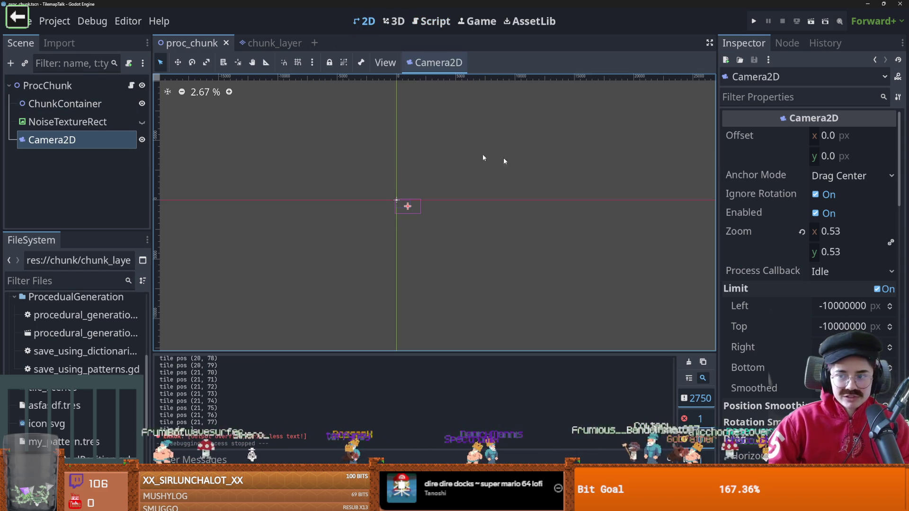
# Set the Camera2D zoom to 0.97 and drag the camera to the scene origin
pyautogui.scroll(8, 405, 204)
pyautogui.scroll(1, 411, 147)
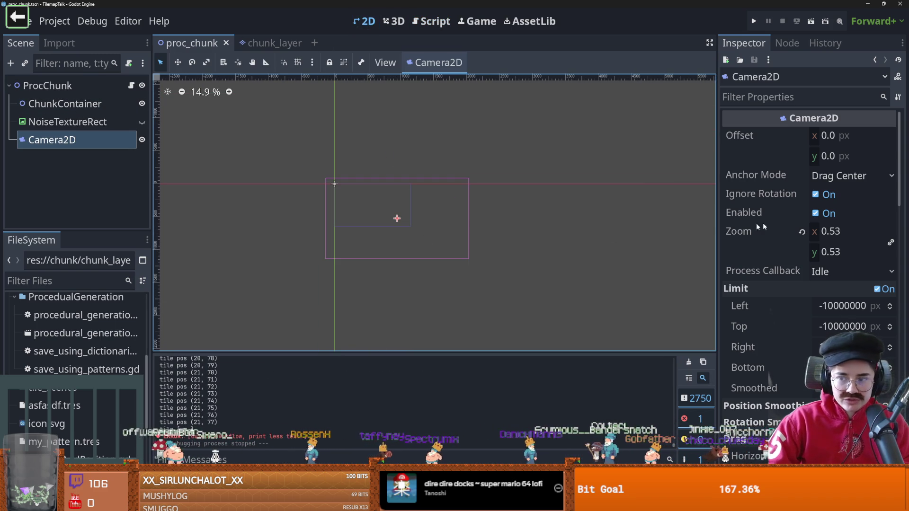
pyautogui.moveTo(833, 232)
pyautogui.mouseDown()
pyautogui.moveTo(881, 232)
pyautogui.moveTo(852, 232)
pyautogui.mouseUp()
pyautogui.click(393, 219)
pyautogui.click(398, 219)
pyautogui.moveTo(398, 218); pyautogui.dragTo(367, 198)
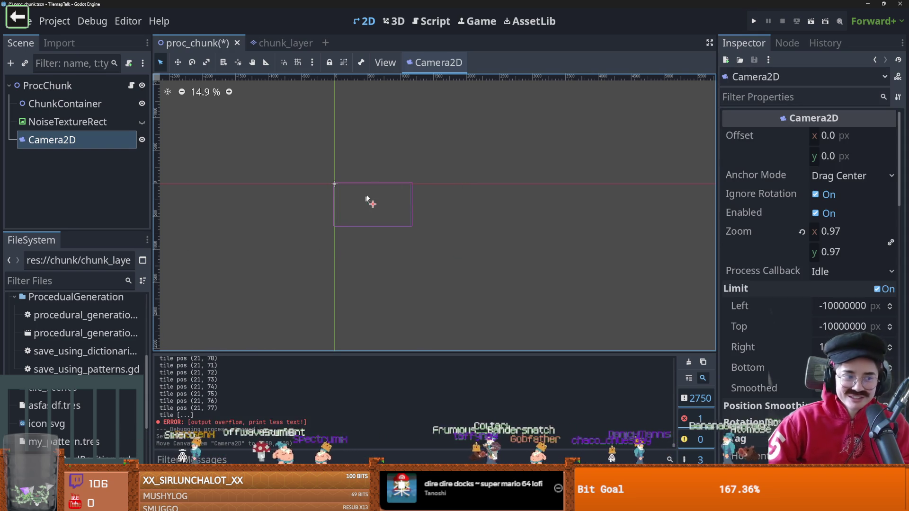
# Run the scene maximized to view the chunk grid, then close the game
pyautogui.click(811, 21)
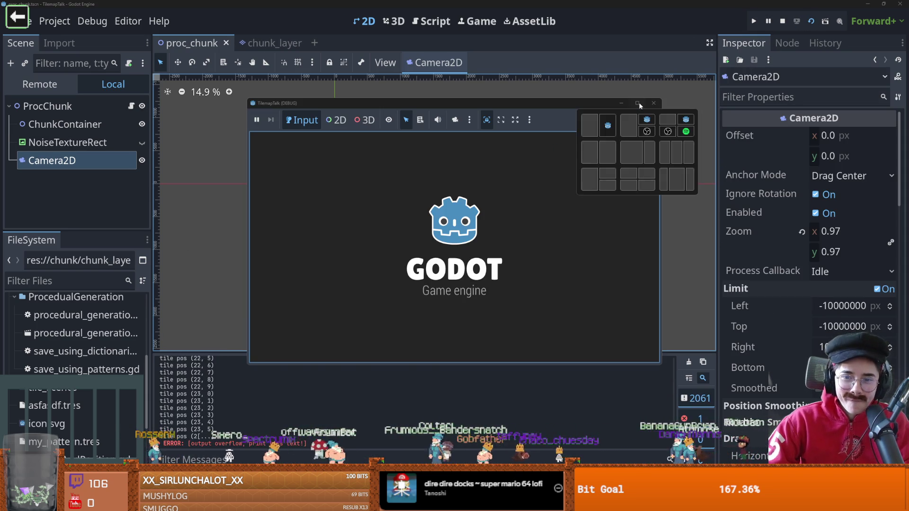
pyautogui.click(636, 104)
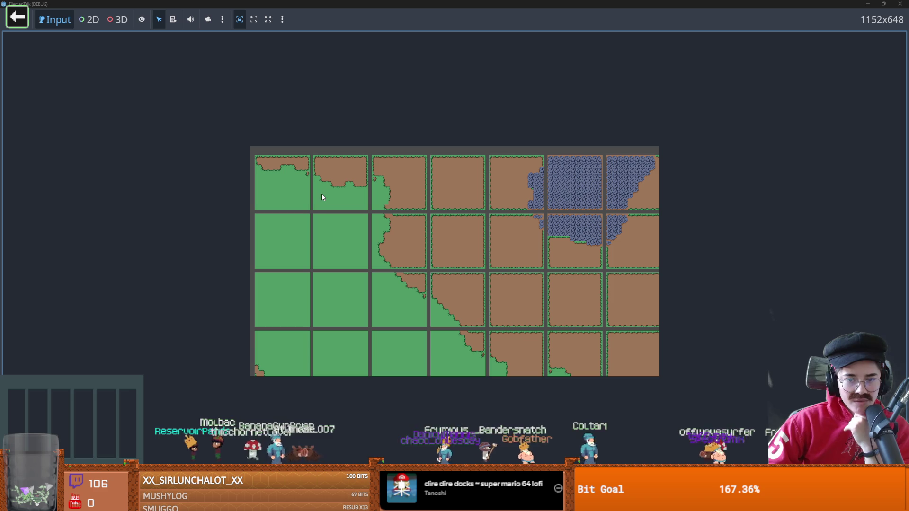
pyautogui.doubleClick(443, 3)
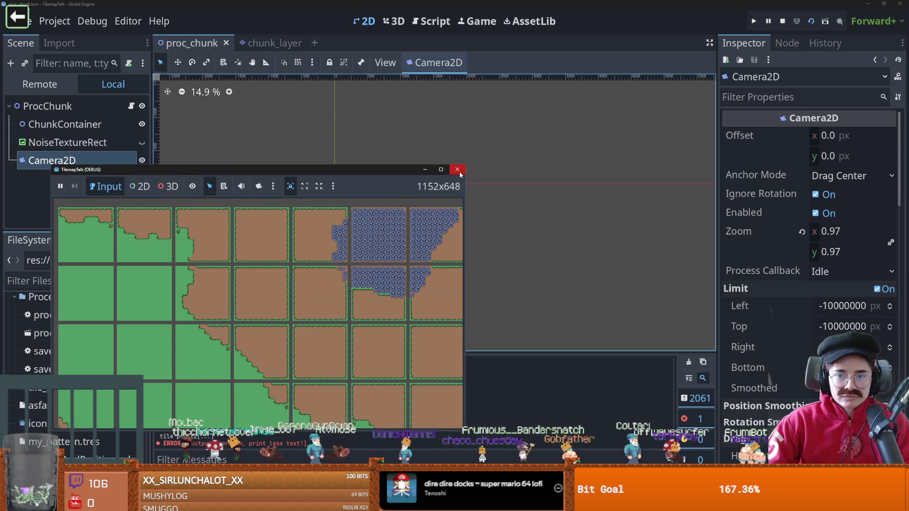
pyautogui.click(457, 170)
pyautogui.click(263, 44)
# Review chunk_size in the loops and the chunk_coord uses in chunk_layer.gd
pyautogui.click(131, 86)
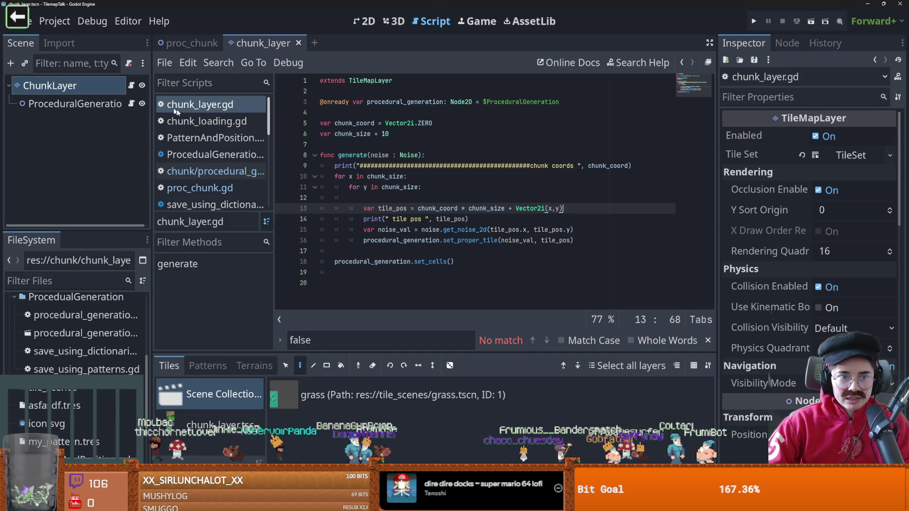
pyautogui.click(432, 219)
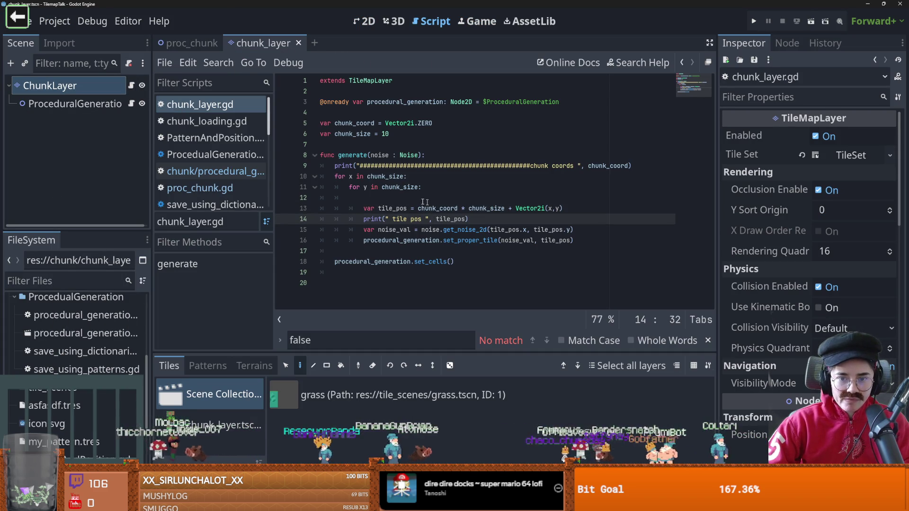
pyautogui.doubleClick(377, 176)
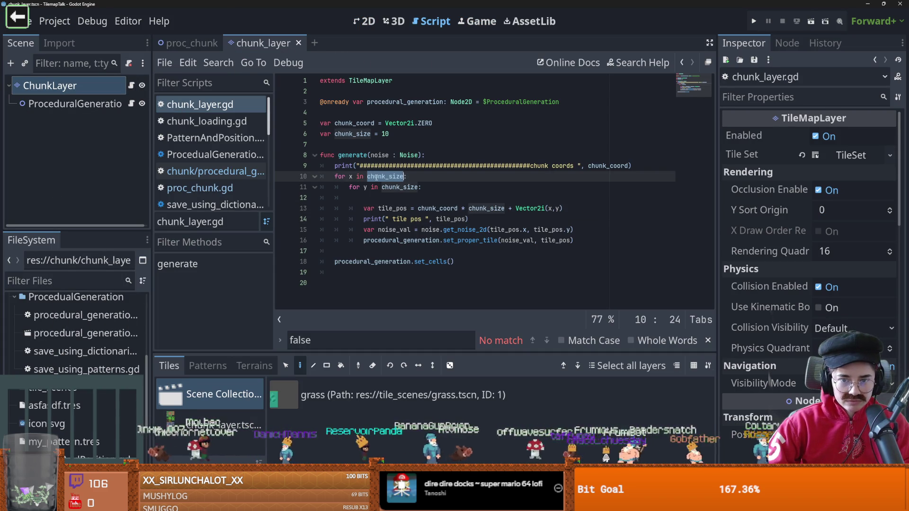
pyautogui.click(411, 230)
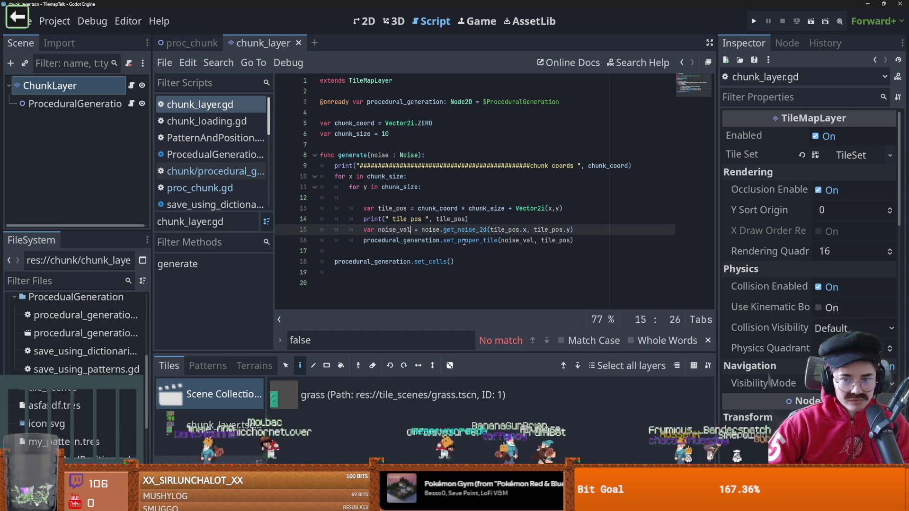
pyautogui.click(425, 219)
pyautogui.doubleClick(442, 209)
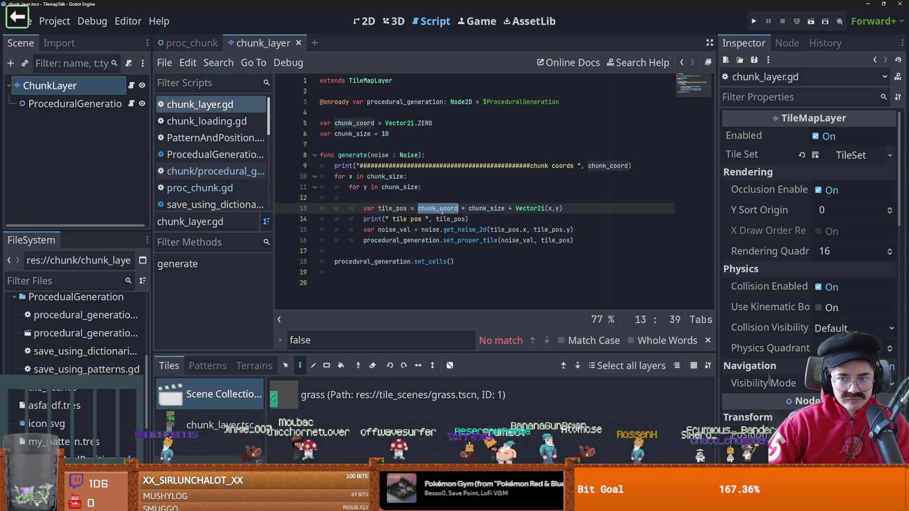
pyautogui.click(354, 176)
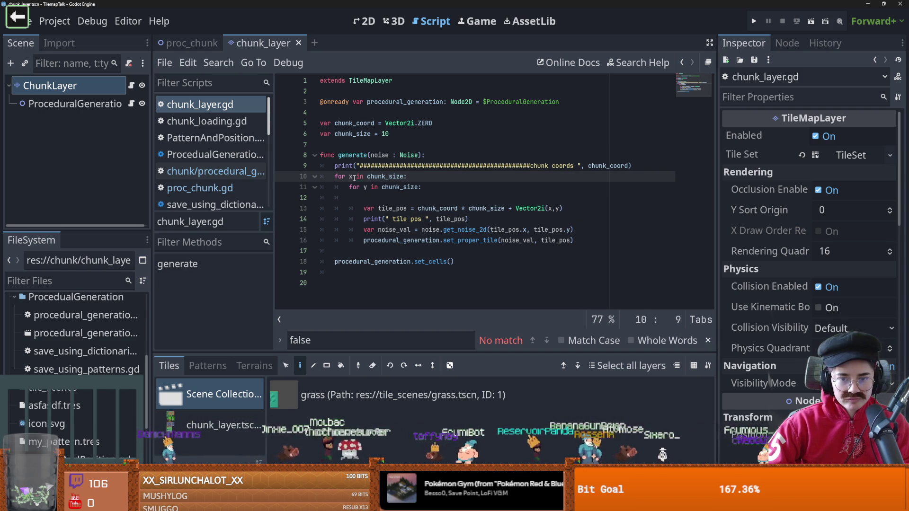
# Extend both the x and y loop ranges to chunk_size+2
pyautogui.click(405, 176)
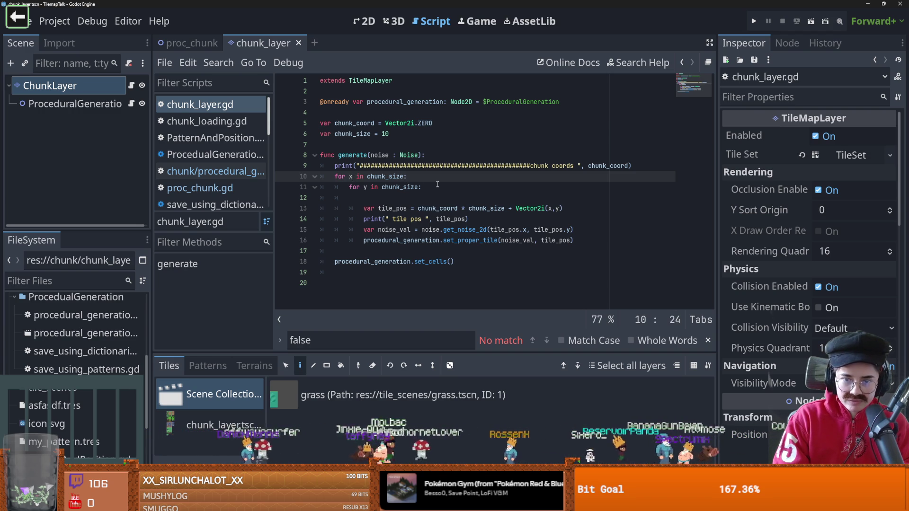
pyautogui.write('+')
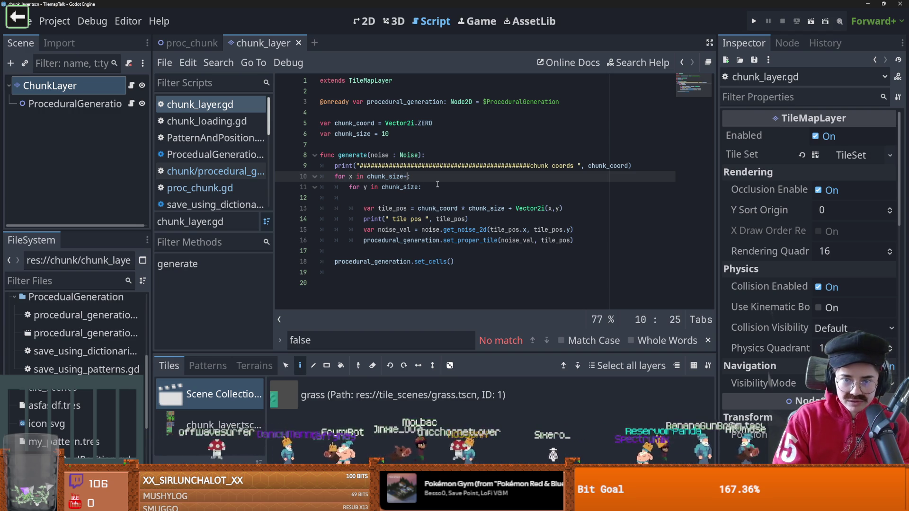
pyautogui.write('2')
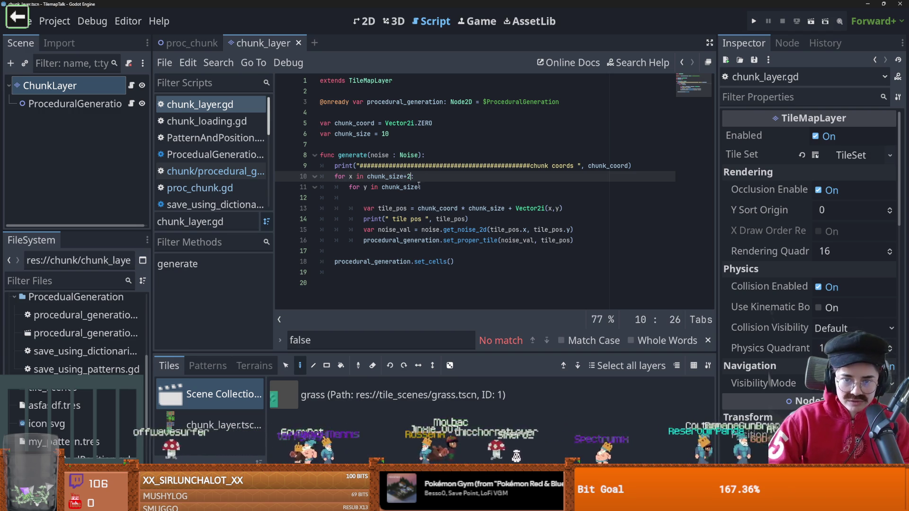
pyautogui.click(420, 187)
pyautogui.write('+1')
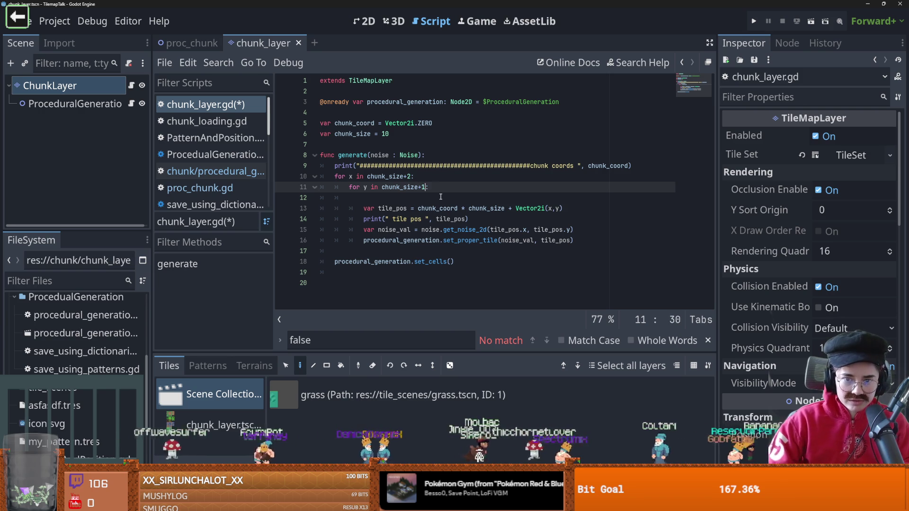
pyautogui.press('BackSpace')
pyautogui.write('2')
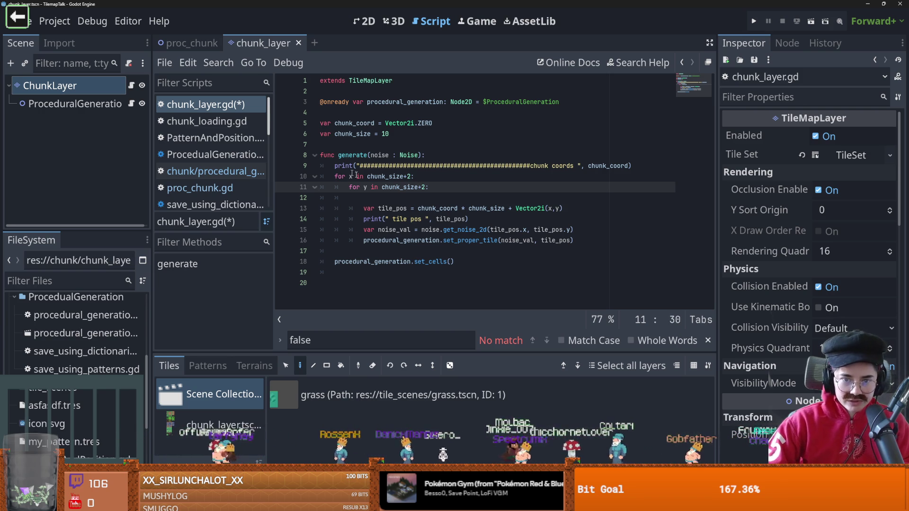
pyautogui.click(378, 177)
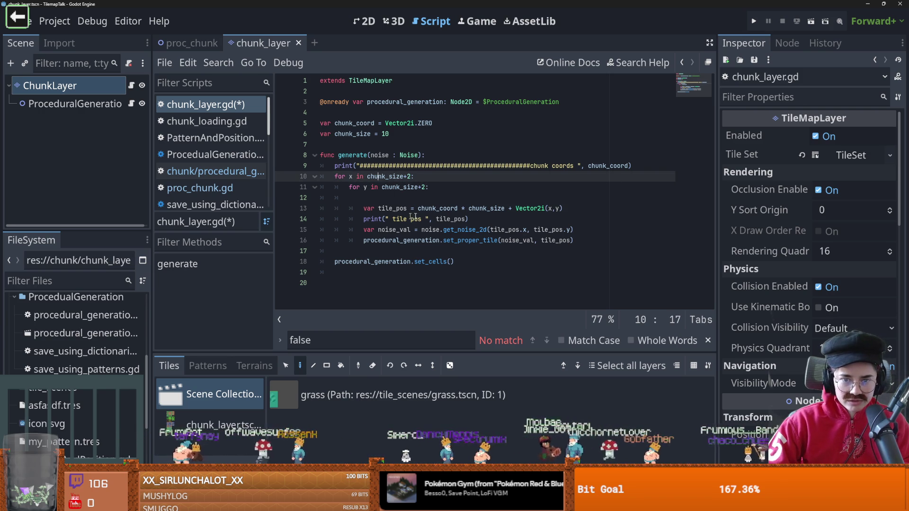
pyautogui.click(389, 177)
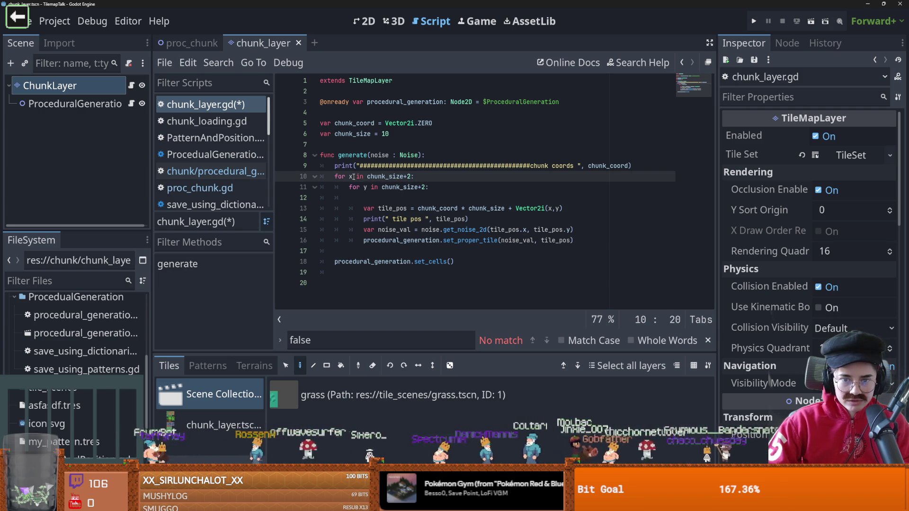
# Add x = x-1 and y = y-1 inside the loop and save chunk_layer.gd
pyautogui.click(447, 203)
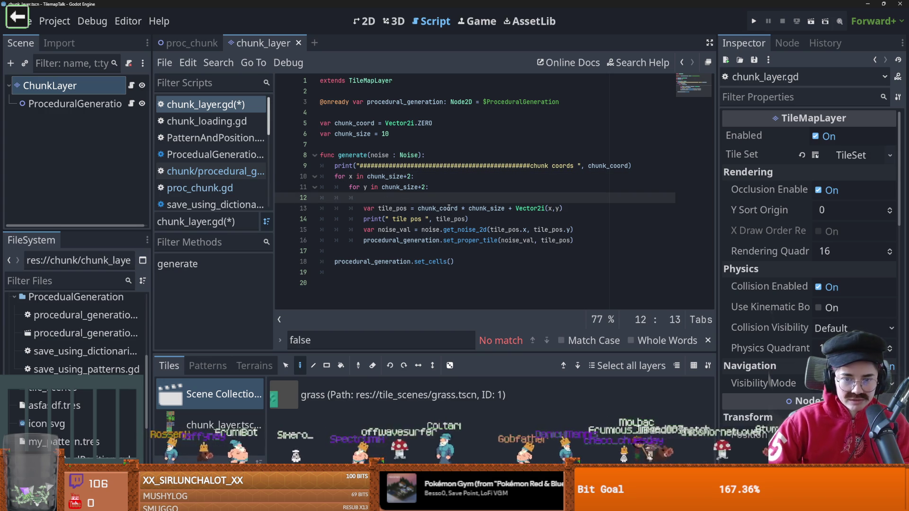
pyautogui.moveTo(449, 209)
pyautogui.write('x = x-1')
pyautogui.press('Return')
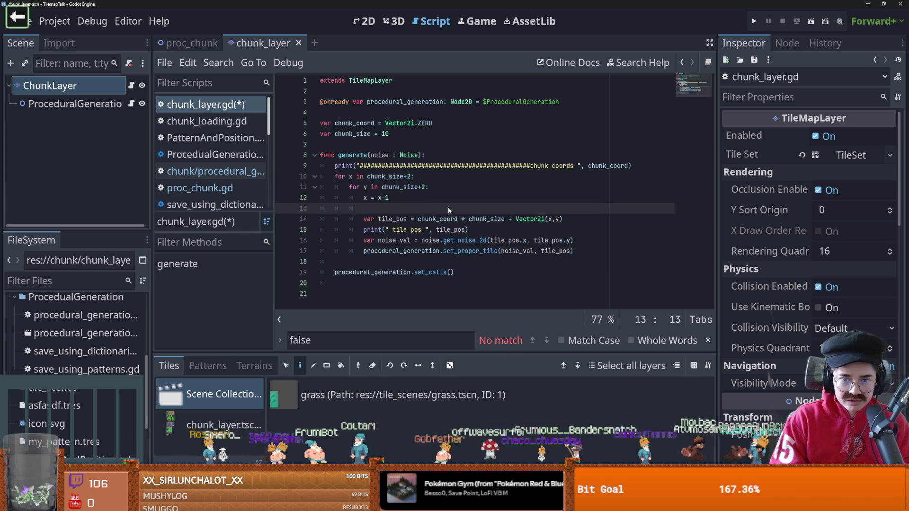
pyautogui.write('y =')
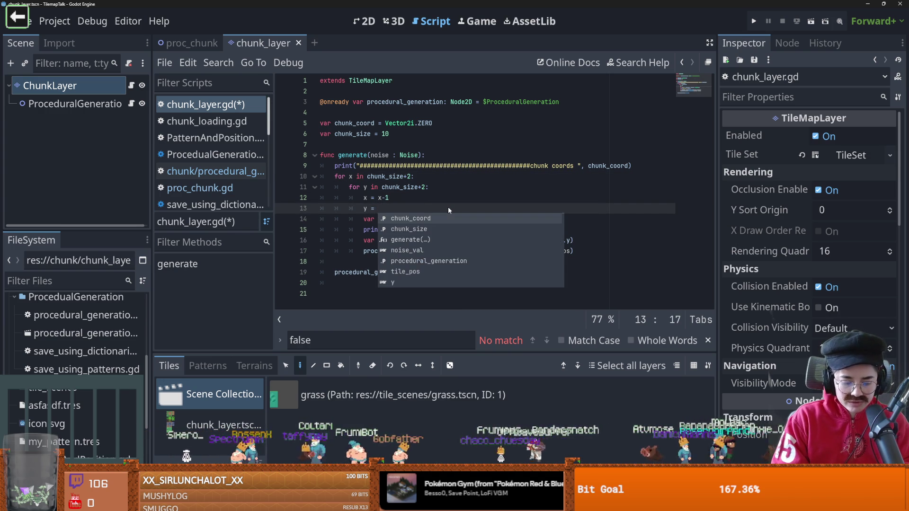
pyautogui.write(' y')
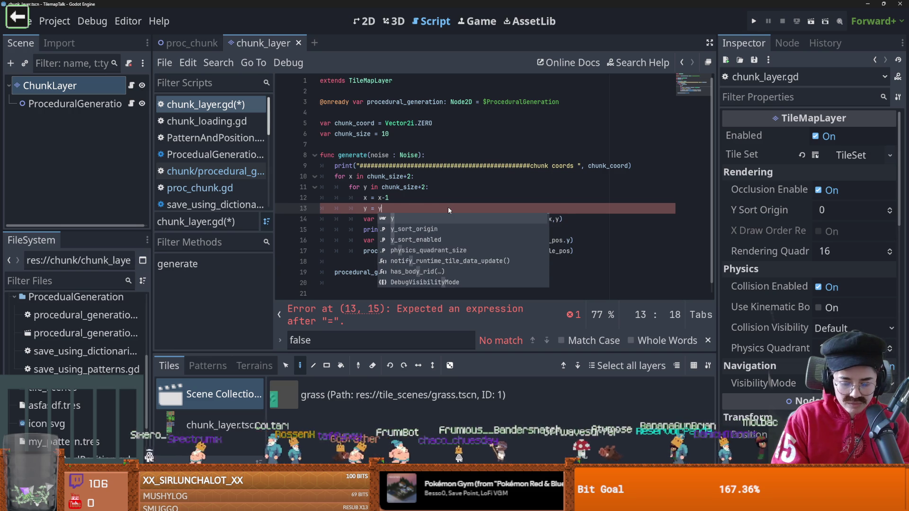
pyautogui.write('-1')
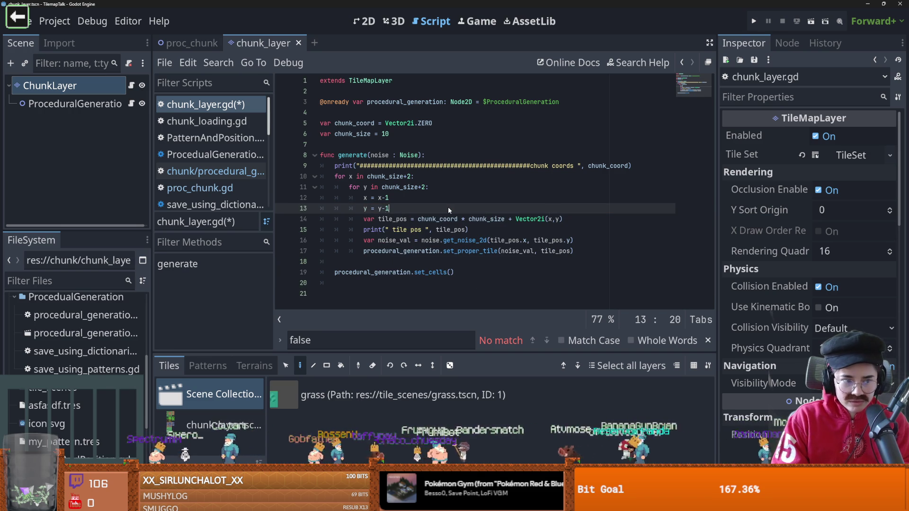
pyautogui.hotkey('ctrl', 's')
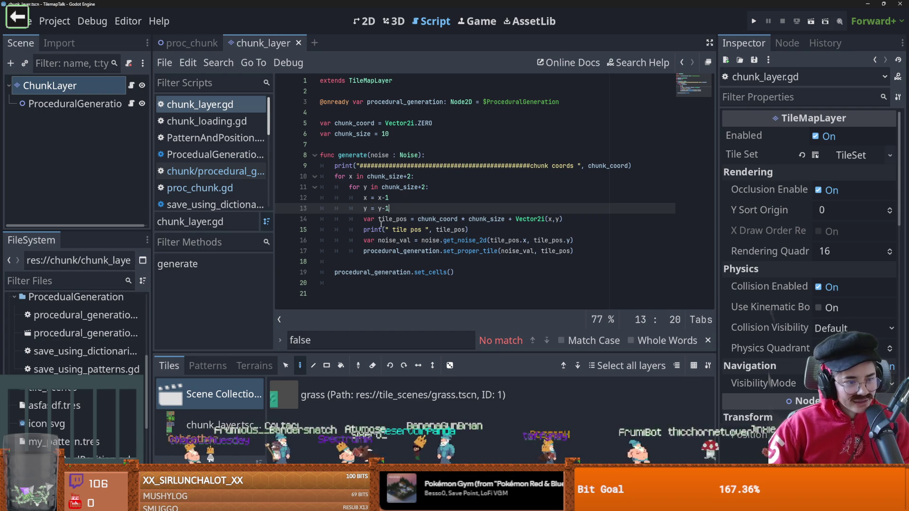
pyautogui.moveTo(379, 227)
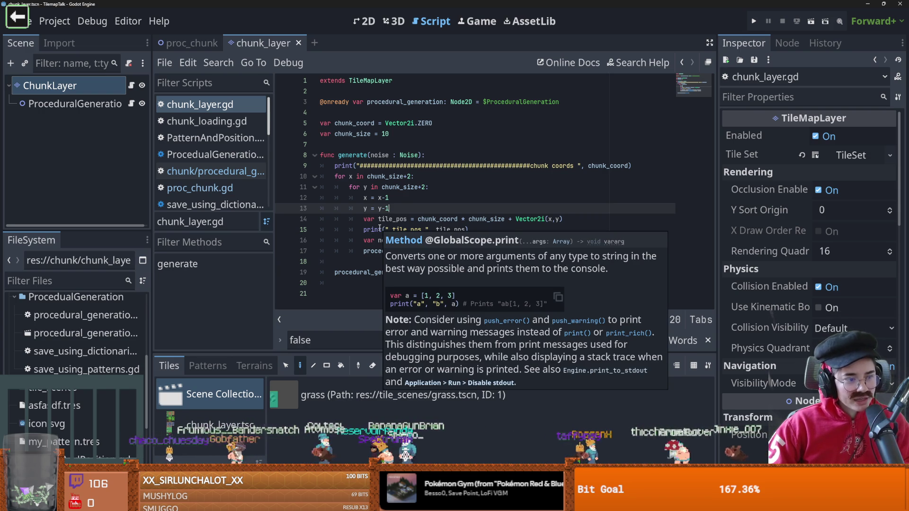
pyautogui.click(408, 220)
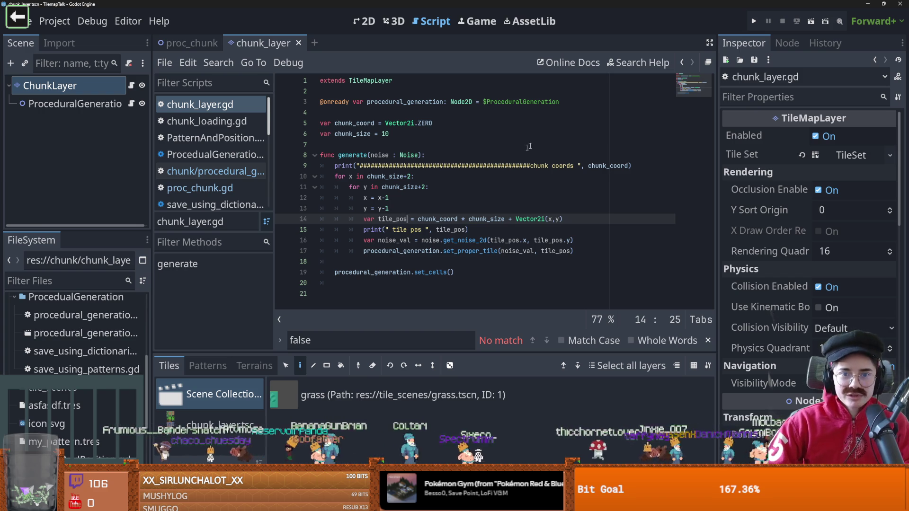
pyautogui.click(187, 45)
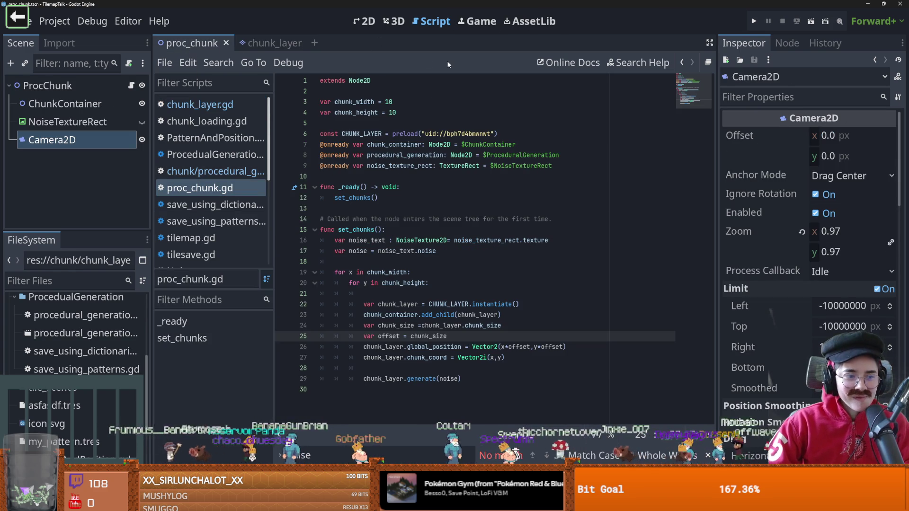
# Run the project maximized to inspect the grass, dirt and rock map, then close it
pyautogui.click(811, 21)
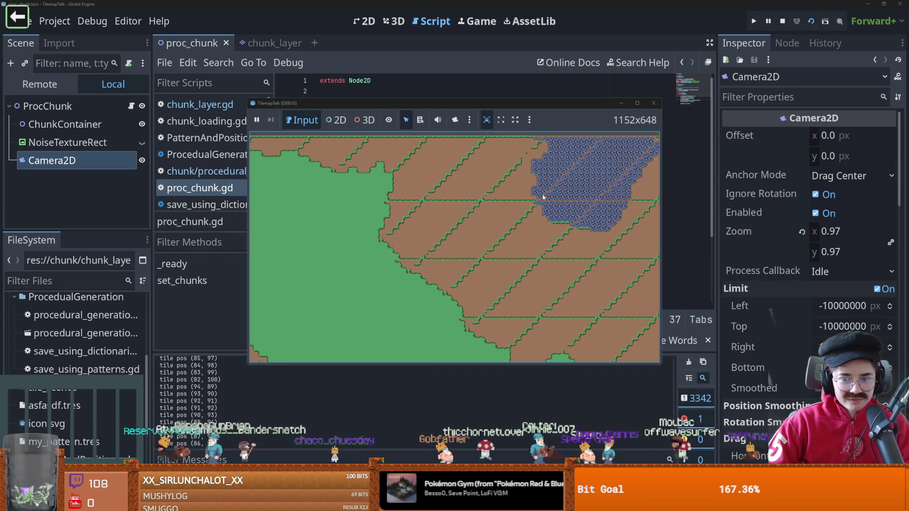
pyautogui.click(635, 104)
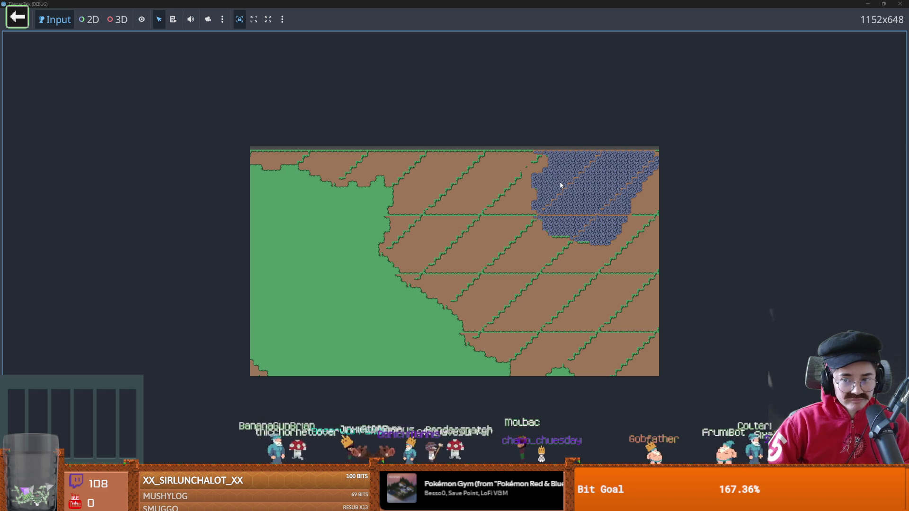
pyautogui.doubleClick(409, 3)
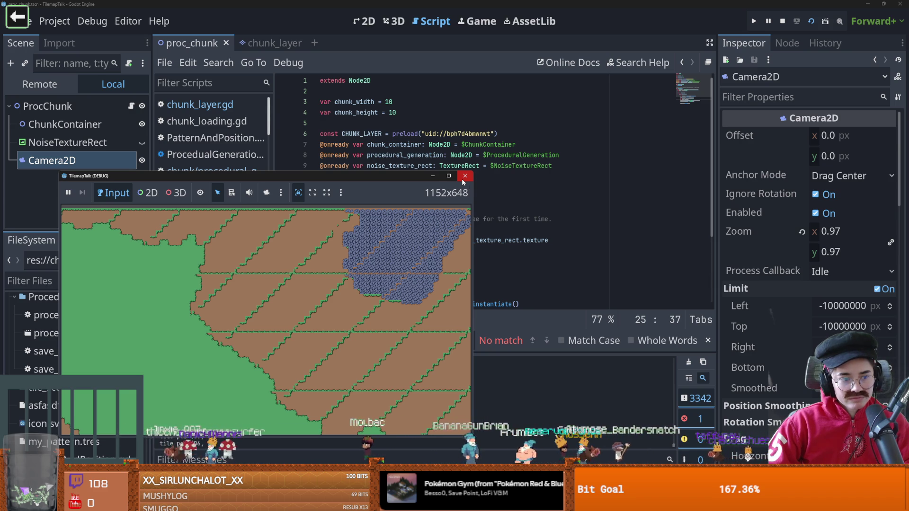
pyautogui.click(464, 178)
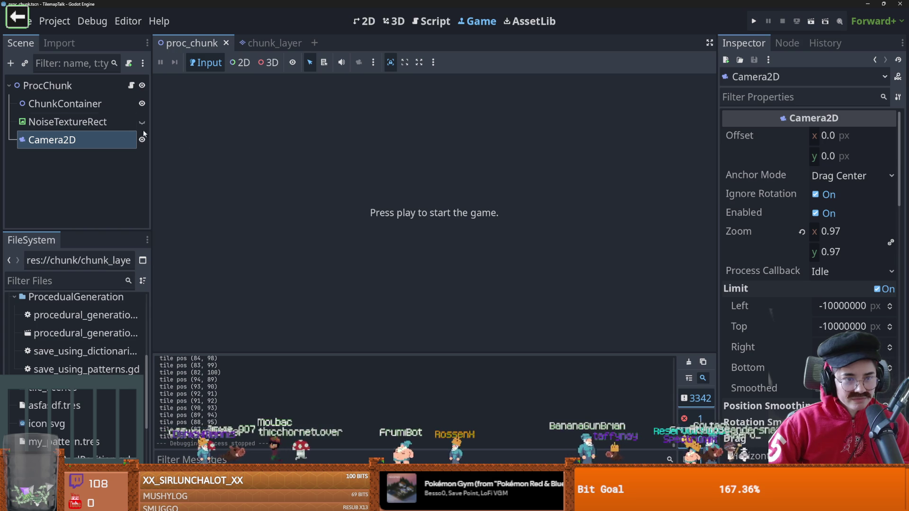
# Open the chunk_layer scene, select the ChunkLayer tilemap node, and start a screen capture
pyautogui.click(248, 47)
pyautogui.click(93, 104)
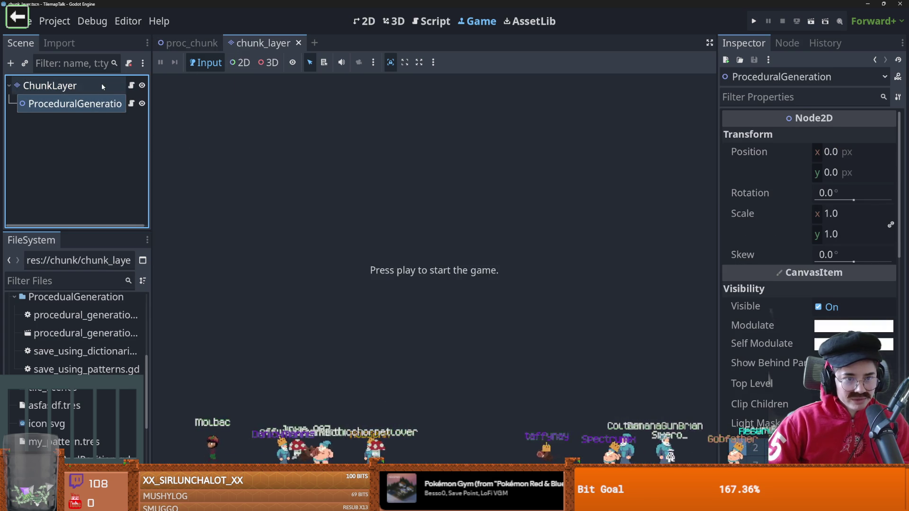
pyautogui.click(105, 86)
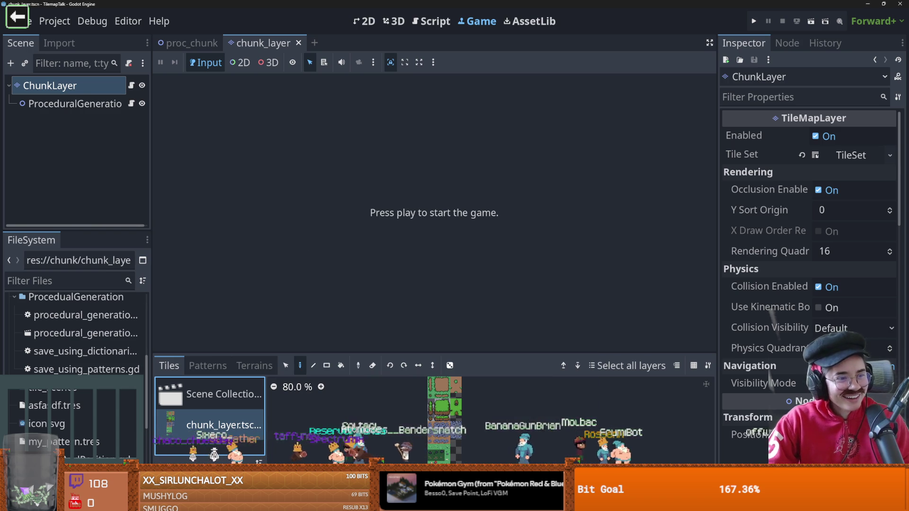
pyautogui.press('super+shift+s')
pyautogui.press('Escape')
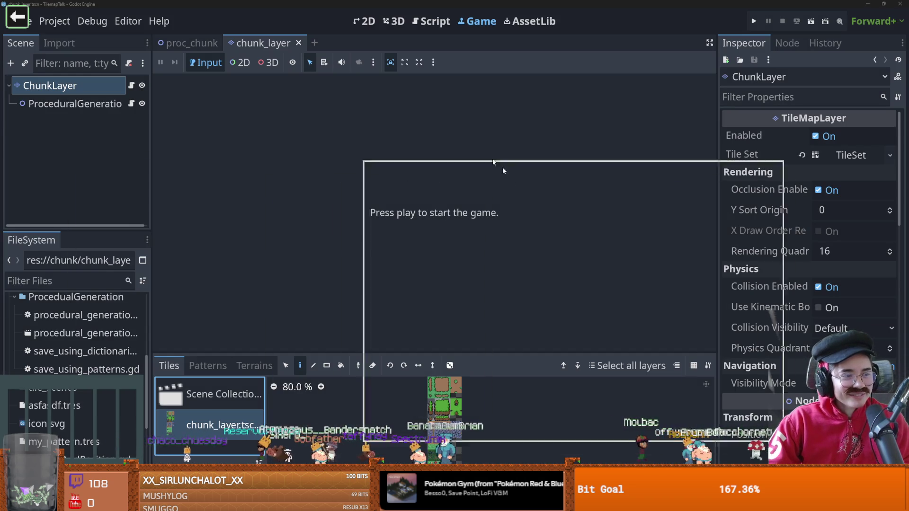
# Snip the chat message and paste it as image.png into the Discord draft, then return to Godot
pyautogui.click(509, 179)
pyautogui.scroll(3, 464, 294)
pyautogui.scroll(1, 463, 296)
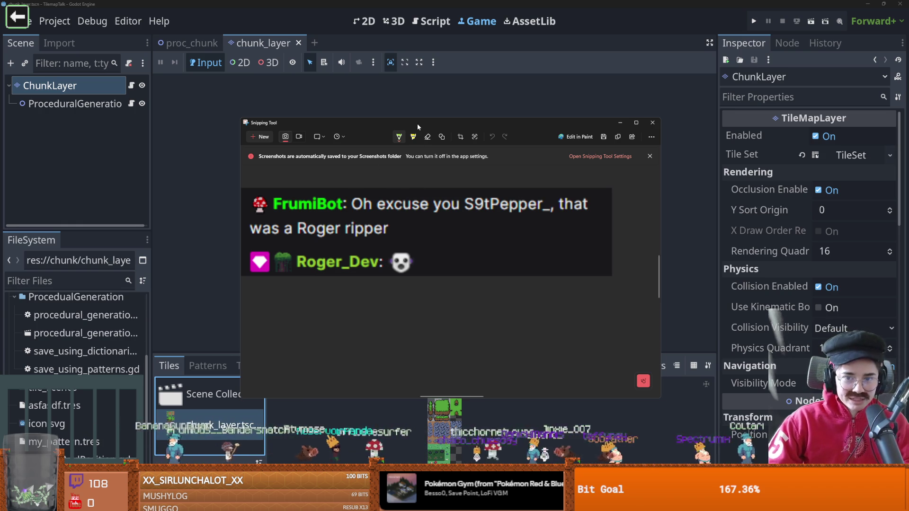
pyautogui.hotkey('alt', 'F4')
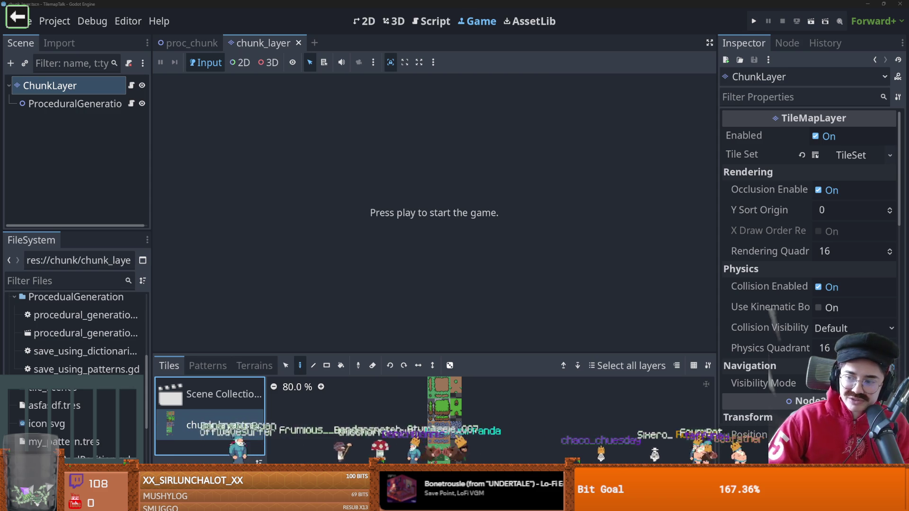
pyautogui.hotkey('alt', 'Tab')
pyautogui.hotkey('ctrl', 'v')
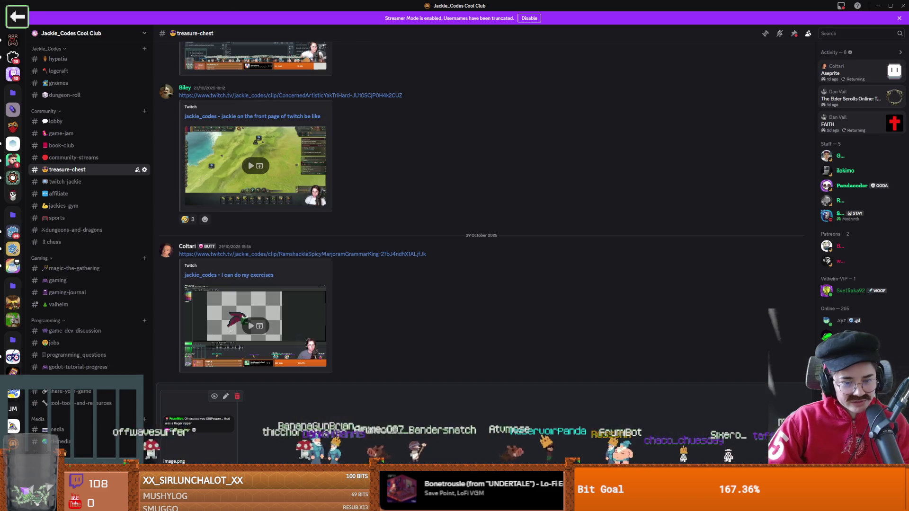
pyautogui.hotkey('alt', 'Tab')
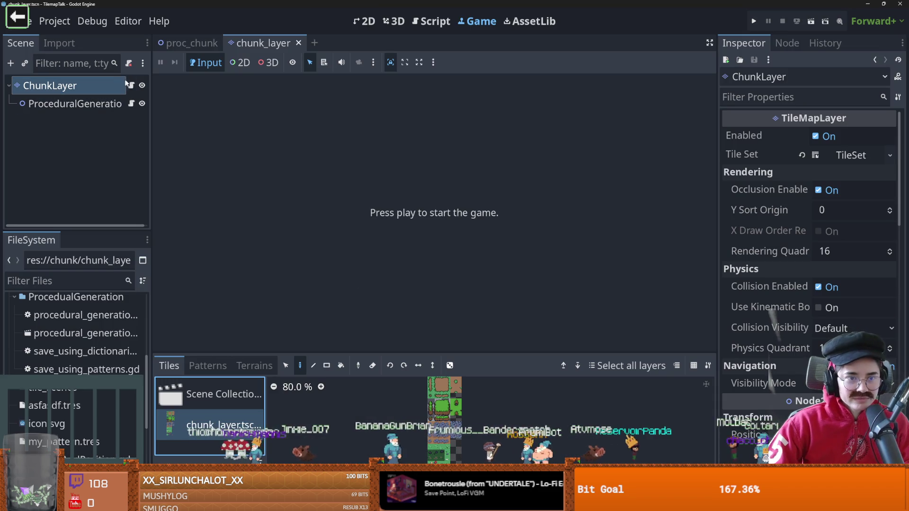
# Open the chunk_layer atlas source in the TileSet editor from a widened tile sources list
pyautogui.click(131, 85)
pyautogui.click(201, 428)
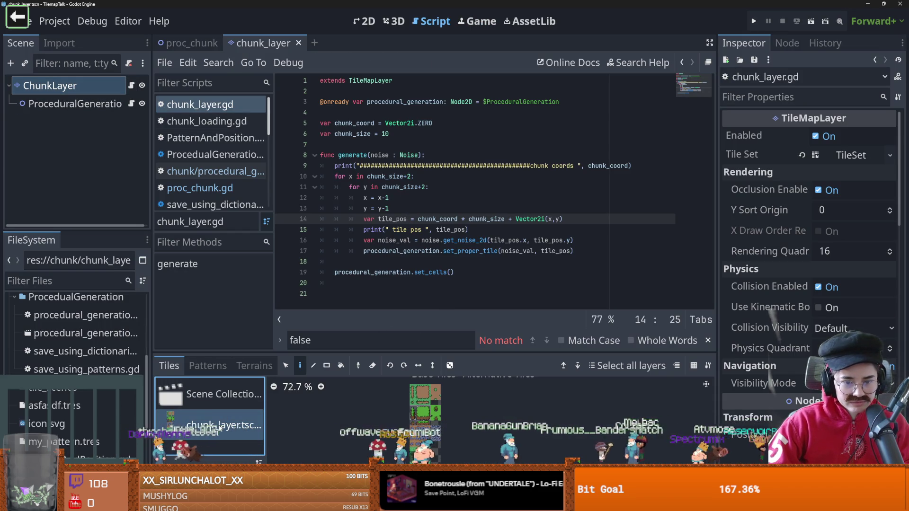
pyautogui.click(208, 365)
pyautogui.click(169, 366)
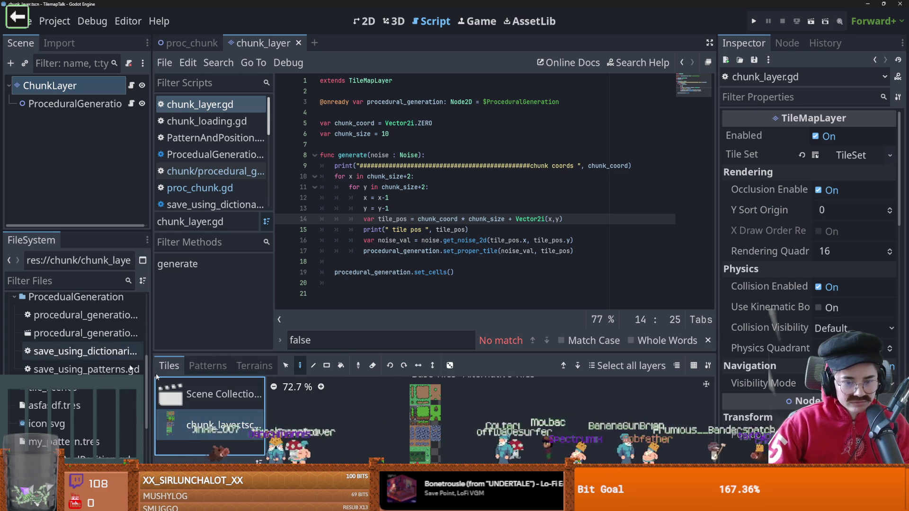
pyautogui.moveTo(266, 421); pyautogui.dragTo(440, 422)
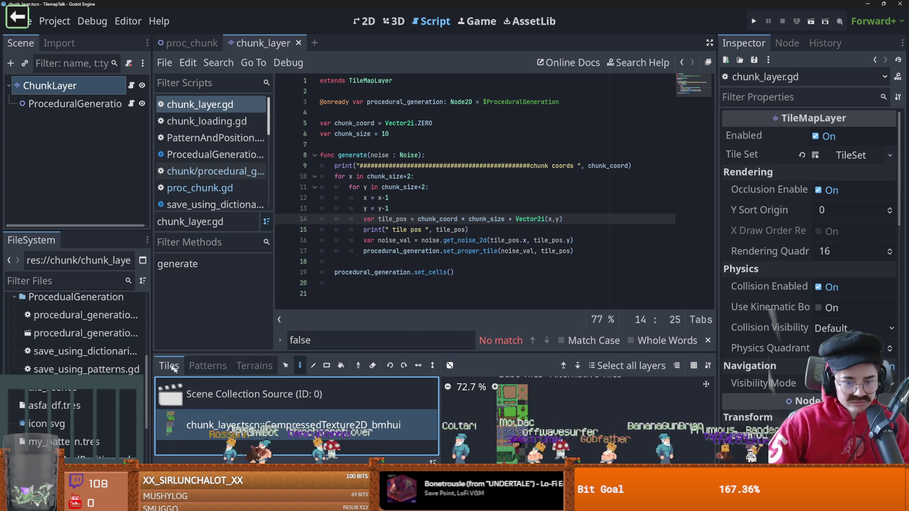
pyautogui.doubleClick(233, 422)
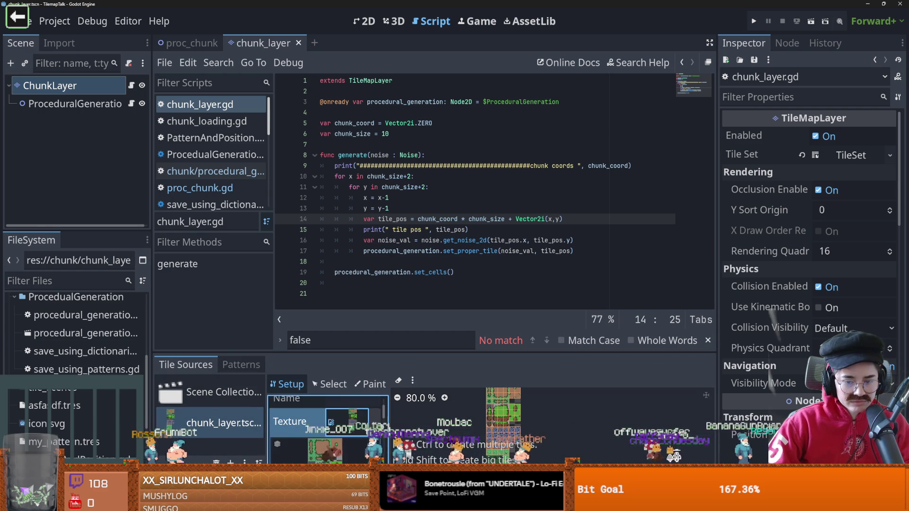
# Enlarge the TileSet editing area and paste a res://chunk/ resource path for the atlas texture
pyautogui.click(379, 421)
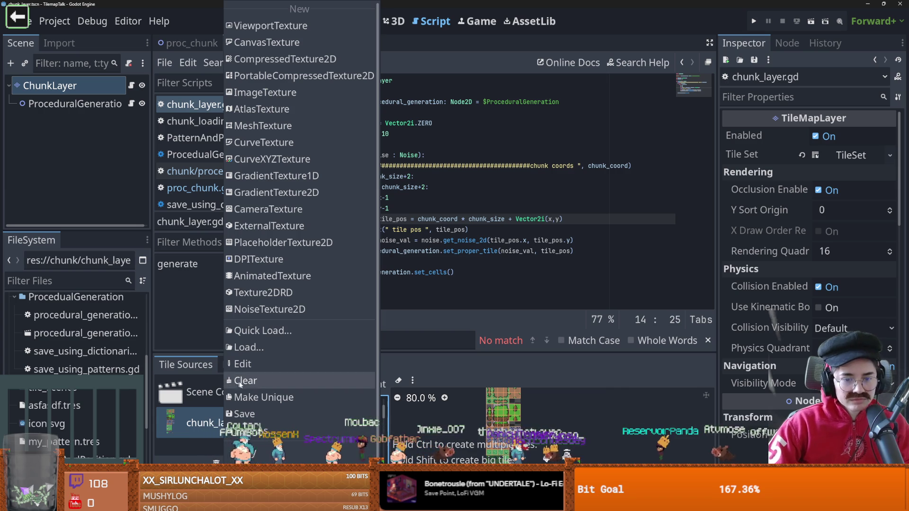
pyautogui.click(225, 433)
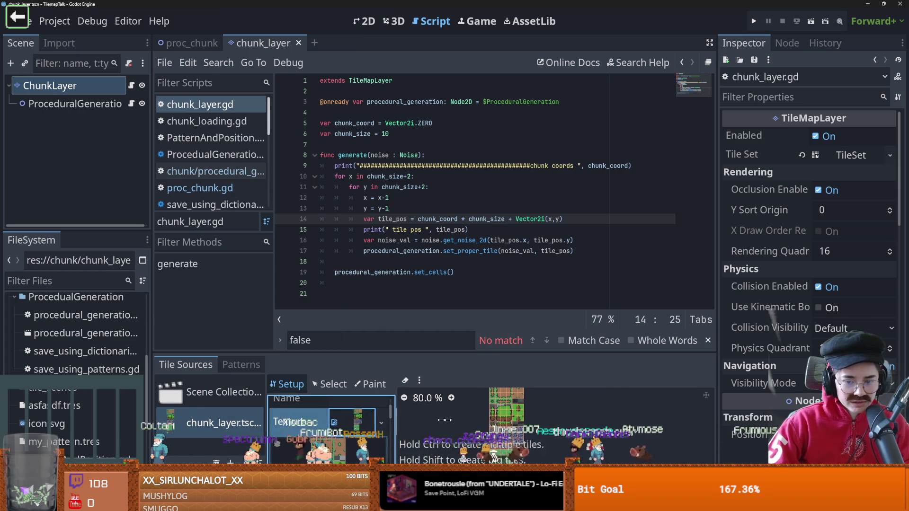
pyautogui.moveTo(434, 354); pyautogui.dragTo(429, 147)
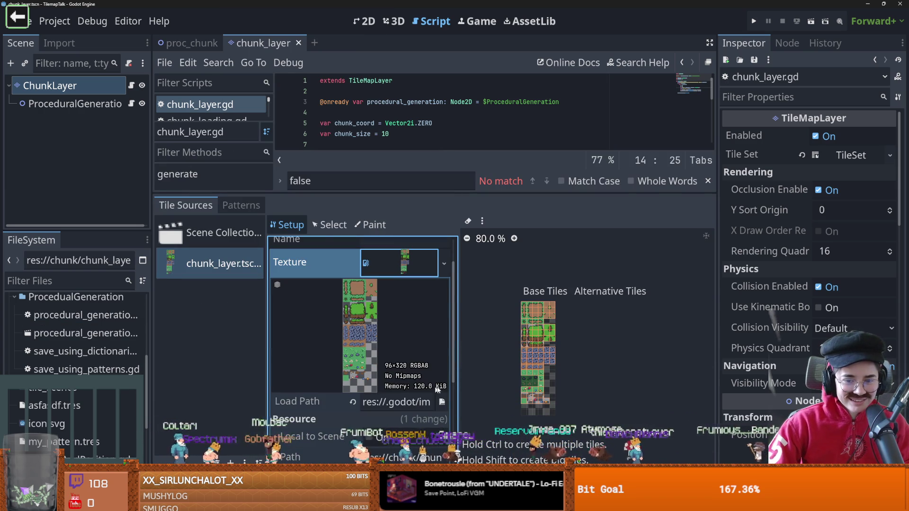
pyautogui.scroll(-3, 360, 332)
pyautogui.click(405, 372)
pyautogui.hotkey('ctrl', 'v')
pyautogui.scroll(-3, 393, 377)
pyautogui.scroll(5, 43, 360)
# Expand the assets folder in FileSystem and bring up the file options for plains.png
pyautogui.doubleClick(40, 340)
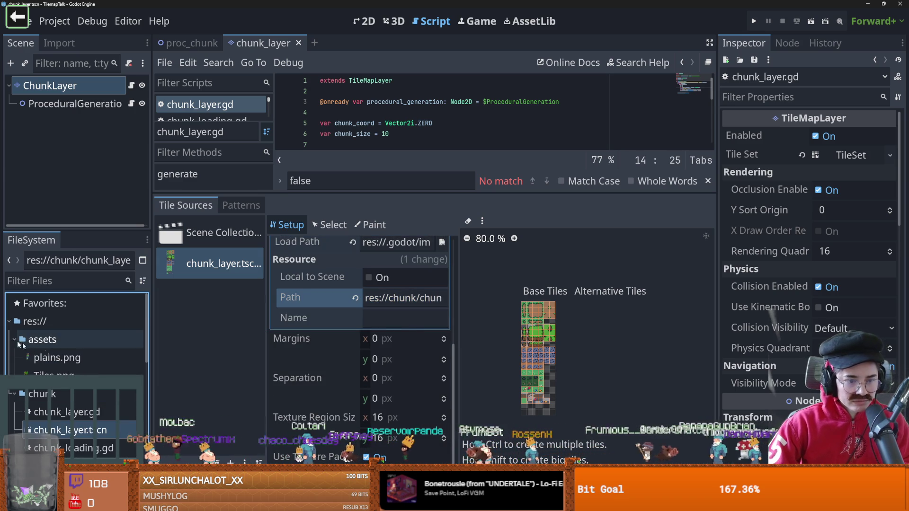
pyautogui.click(48, 357)
pyautogui.rightClick(58, 360)
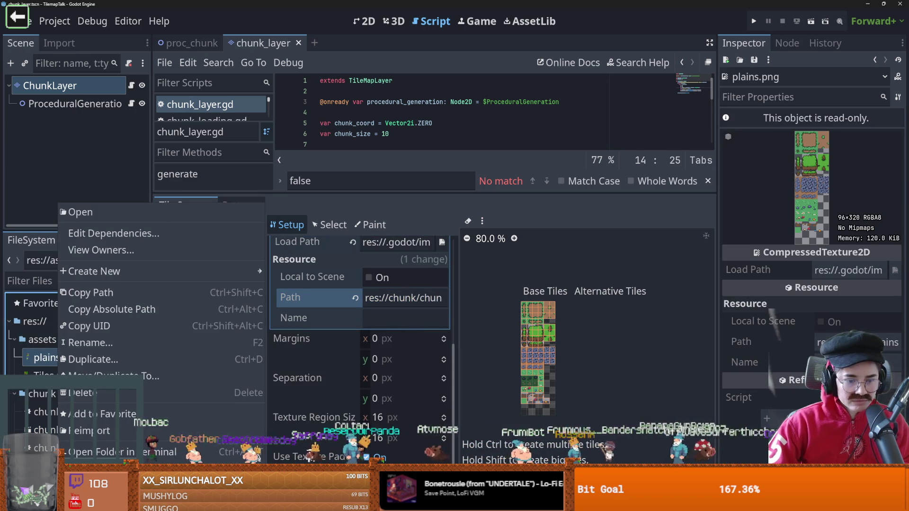
pyautogui.click(109, 469)
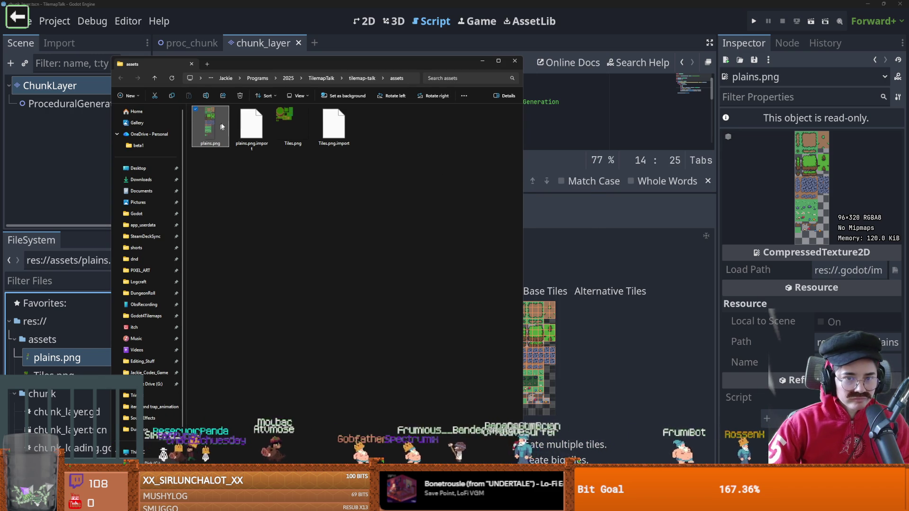
pyautogui.hotkey('alt', 'Tab')
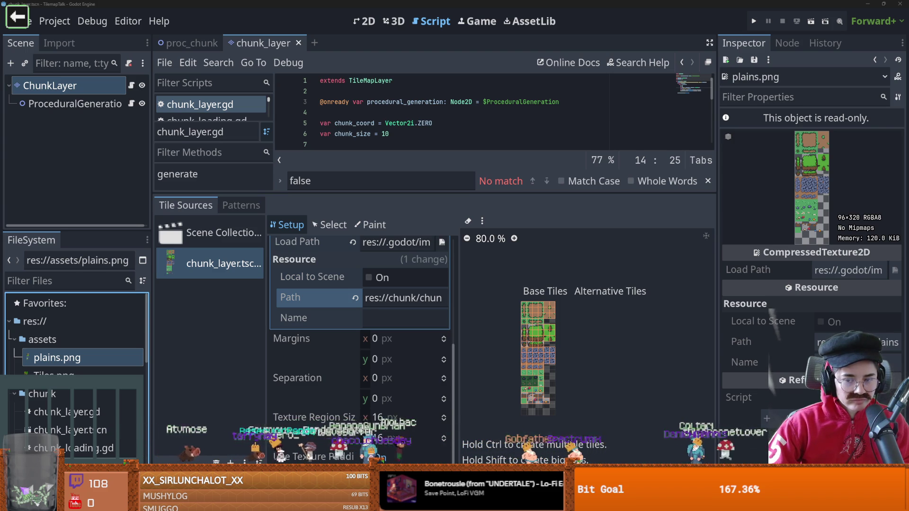
pyautogui.moveTo(303, 456)
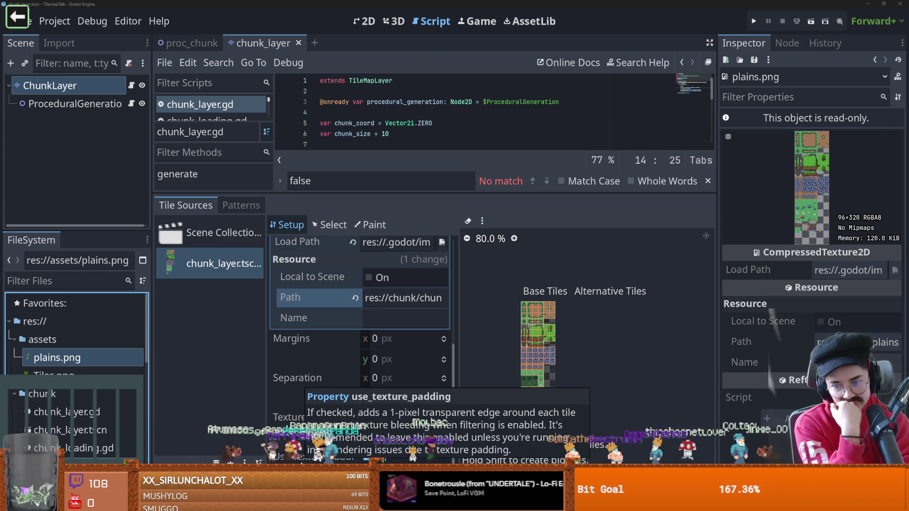
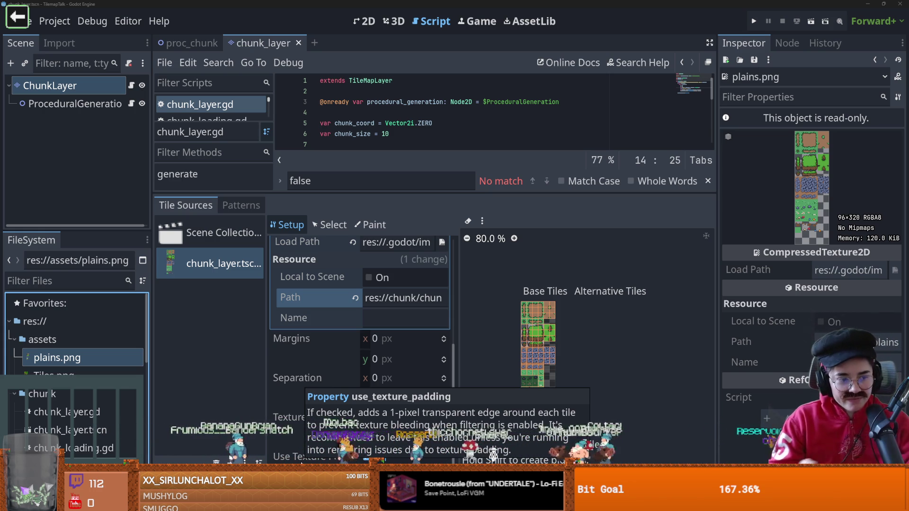
# Enlarge the tileset and script panels, then bring up the chunk_layer scene in the 2D view
pyautogui.moveTo(459, 314)
pyautogui.mouseDown()
pyautogui.moveTo(615, 314)
pyautogui.moveTo(565, 314)
pyautogui.mouseUp()
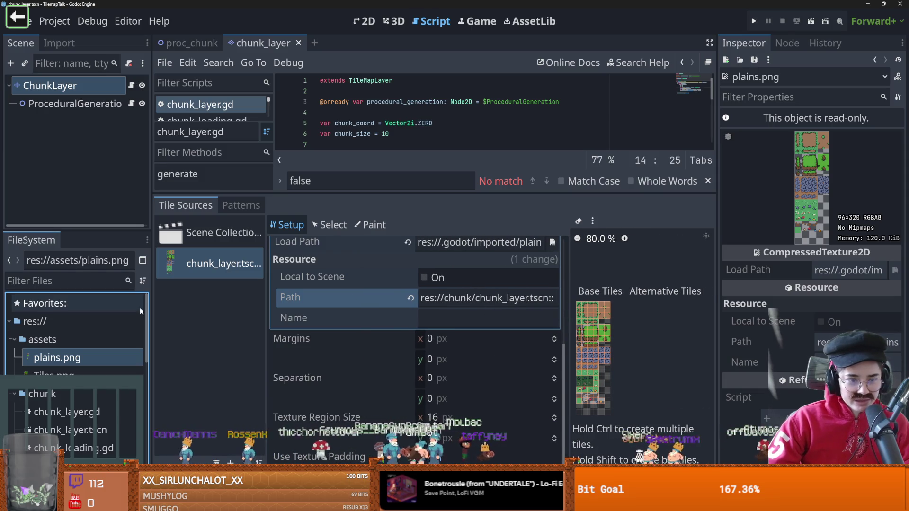
pyautogui.moveTo(431, 195); pyautogui.dragTo(431, 376)
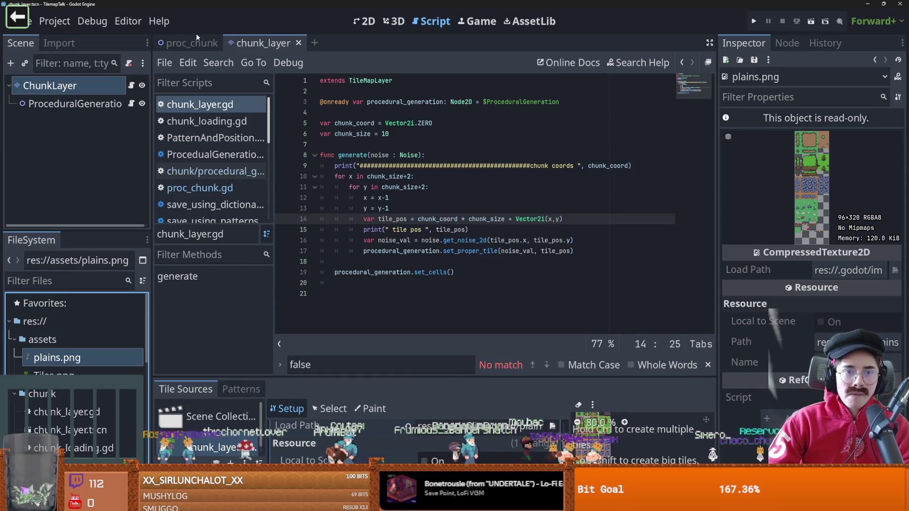
pyautogui.click(365, 21)
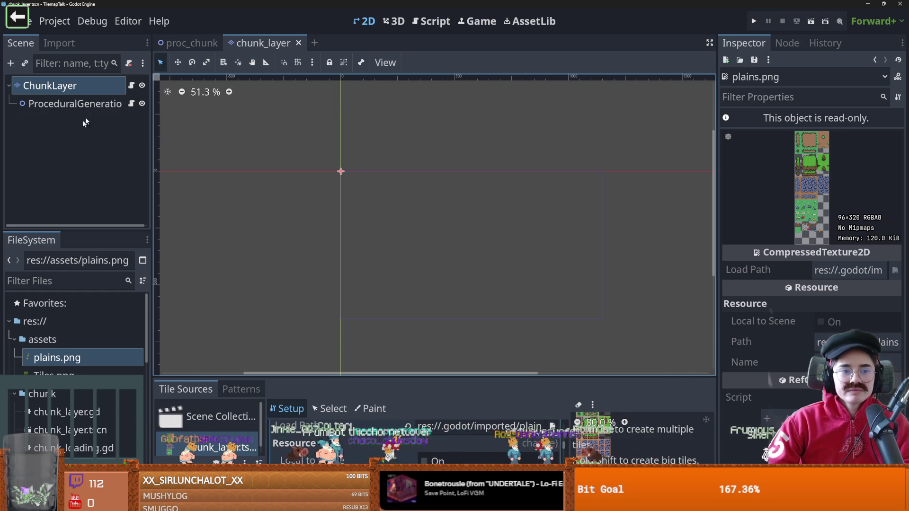
# Add a TileMapLayer child to ChunkLayer above ProceduralGeneration and name it grass
pyautogui.rightClick(102, 86)
pyautogui.click(135, 82)
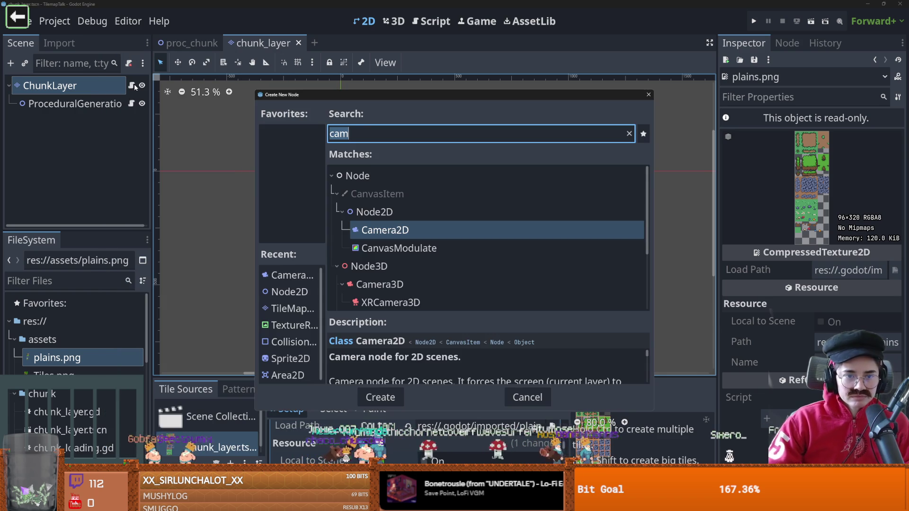
pyautogui.write('layer')
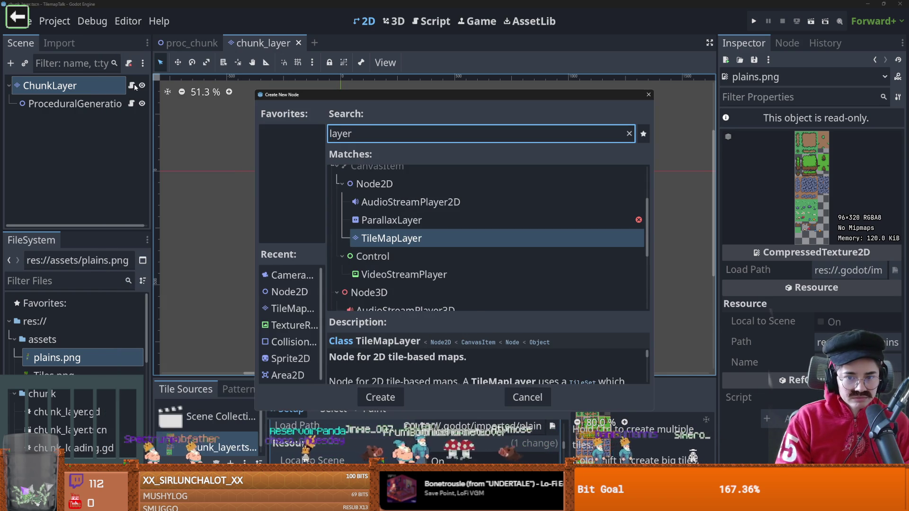
pyautogui.press('Return')
pyautogui.moveTo(67, 123); pyautogui.dragTo(69, 93)
pyautogui.doubleClick(70, 103)
pyautogui.write('grass')
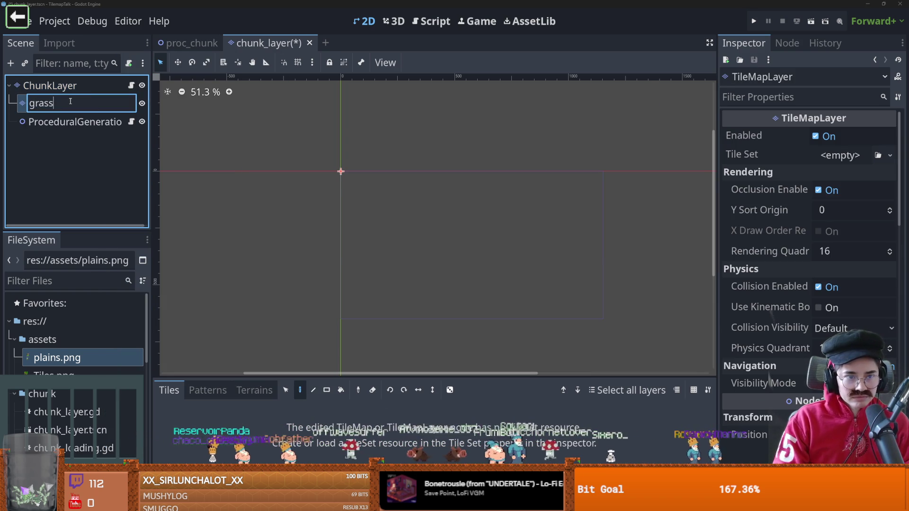
pyautogui.press('Return')
# Duplicate the grass layer into sand and rock layers and save the scene
pyautogui.hotkey('ctrl', 'd')
pyautogui.doubleClick(60, 122)
pyautogui.write('sand')
pyautogui.press('Return')
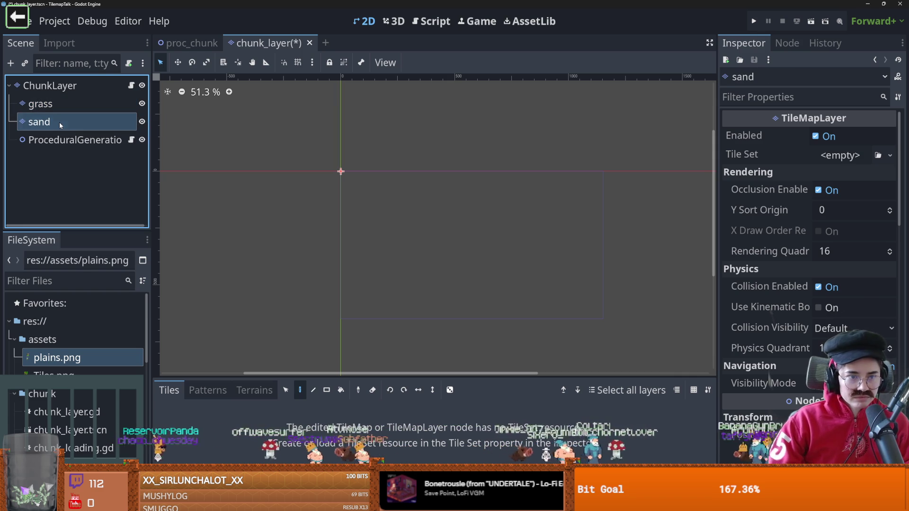
pyautogui.hotkey('ctrl', 'd')
pyautogui.press('F2')
pyautogui.write('rock')
pyautogui.press('Return')
pyautogui.hotkey('ctrl', 's')
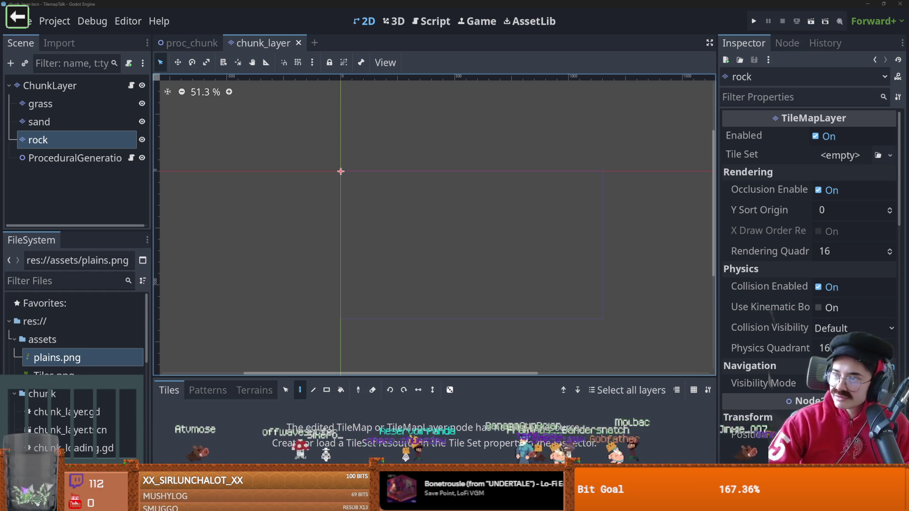
# Bring up plains.png's file actions in the FileSystem dock and get the tile sheet showing in Aseprite
pyautogui.rightClick(60, 358)
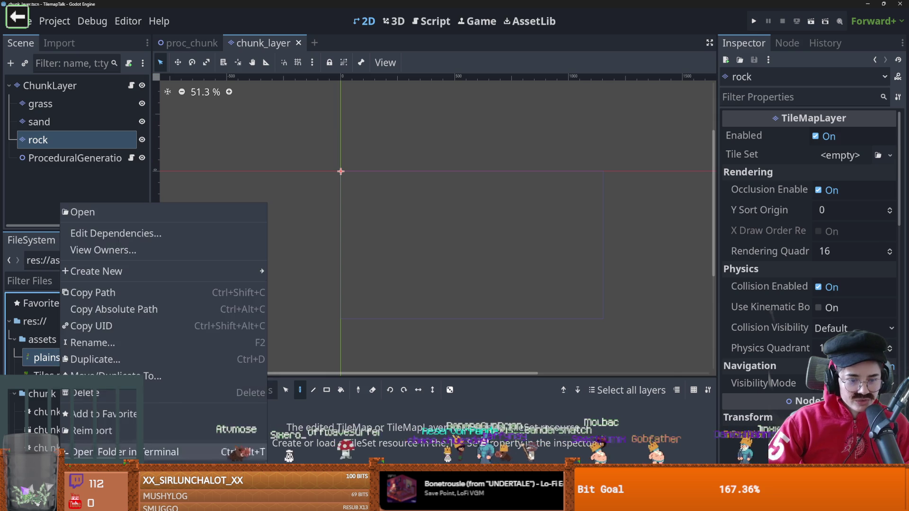
pyautogui.press('Escape')
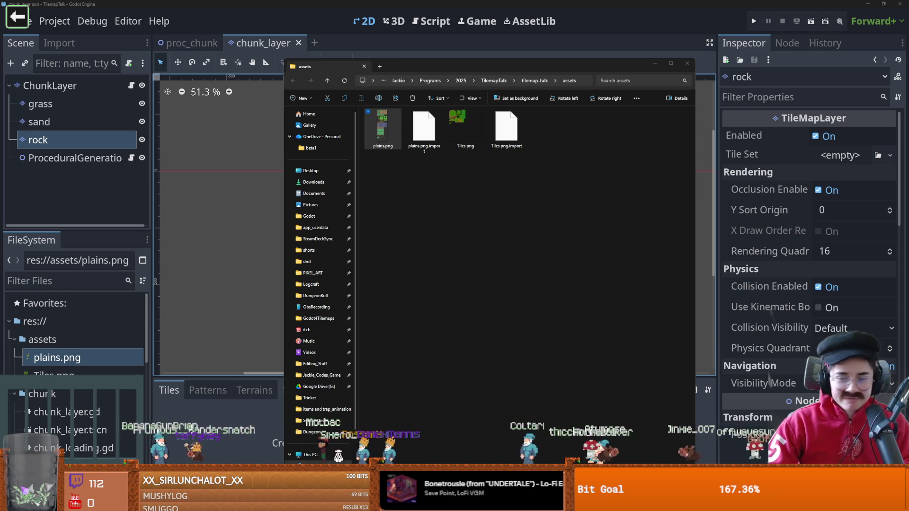
pyautogui.scroll(3, 438, 212)
pyautogui.scroll(-1, 438, 211)
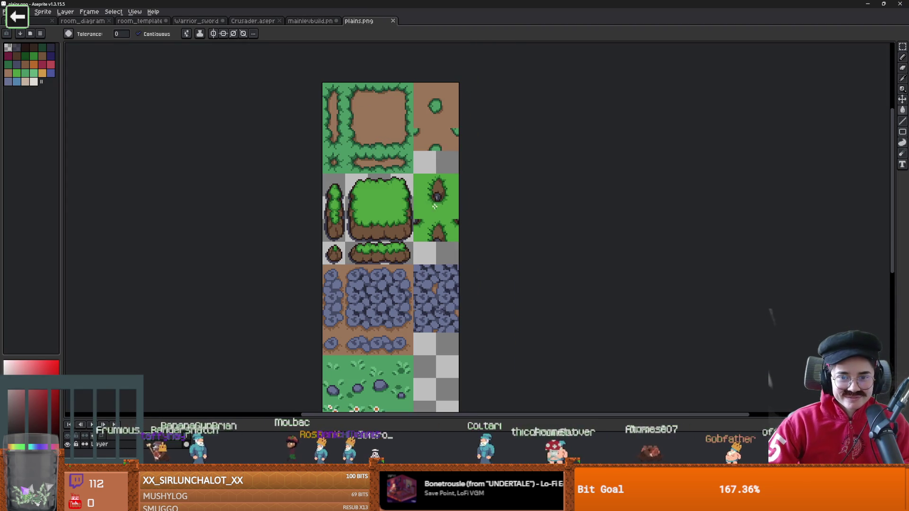
# Zoom in on the stone tile and Magic Wand-select the brown dirt around it
pyautogui.moveTo(457, 195)
pyautogui.mouseDown()
pyautogui.moveTo(419, 177)
pyautogui.moveTo(402, 233)
pyautogui.mouseUp()
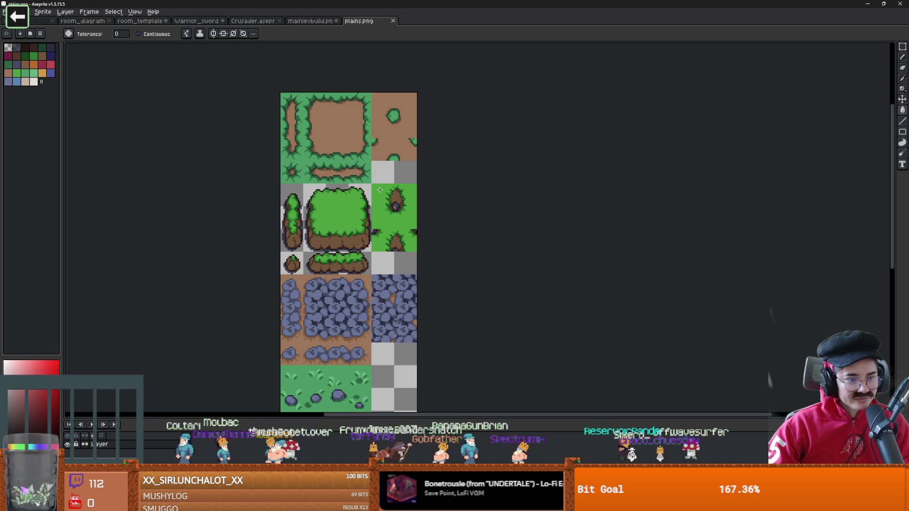
pyautogui.scroll(1, 378, 191)
pyautogui.scroll(-3, 356, 190)
pyautogui.scroll(2, 327, 185)
pyautogui.scroll(4, 326, 185)
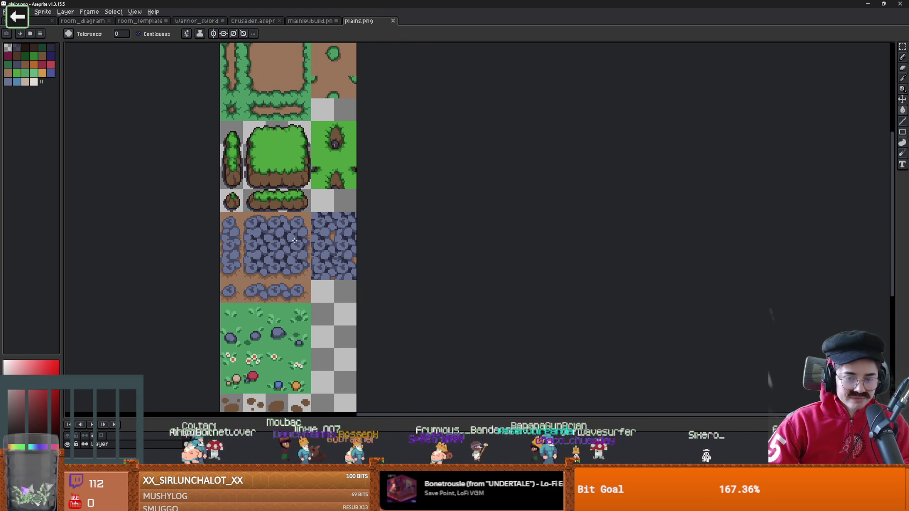
pyautogui.scroll(2, 294, 230)
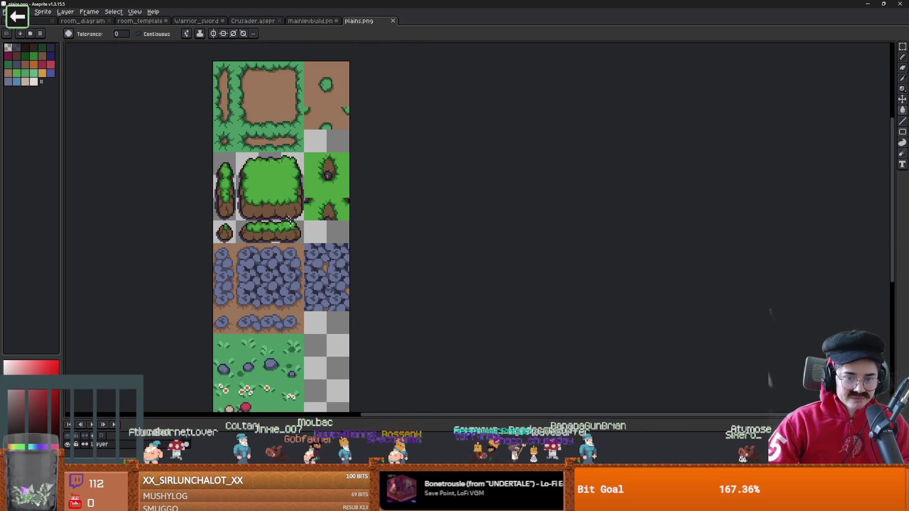
pyautogui.scroll(-3, 284, 225)
pyautogui.scroll(1, 272, 248)
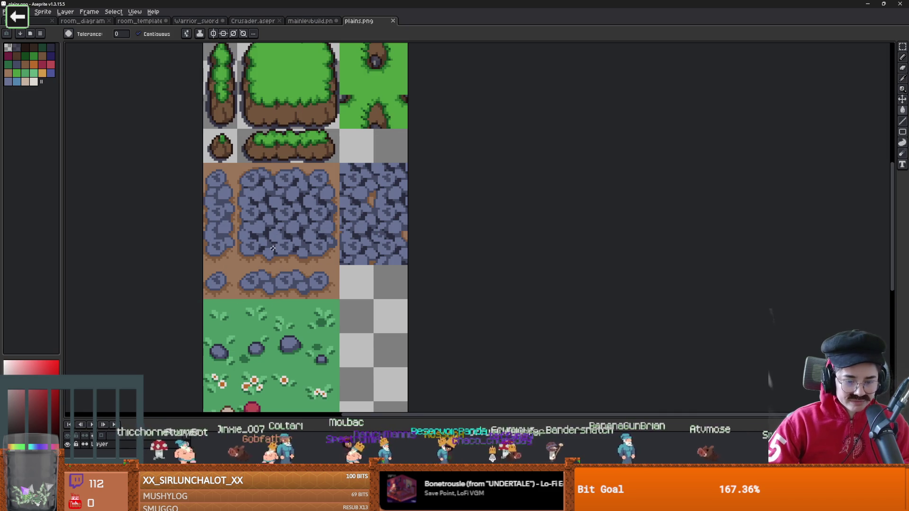
pyautogui.press('w')
pyautogui.click(239, 268)
# Delete the selected dirt and begin saving the sheet under a new name
pyautogui.press('Delete')
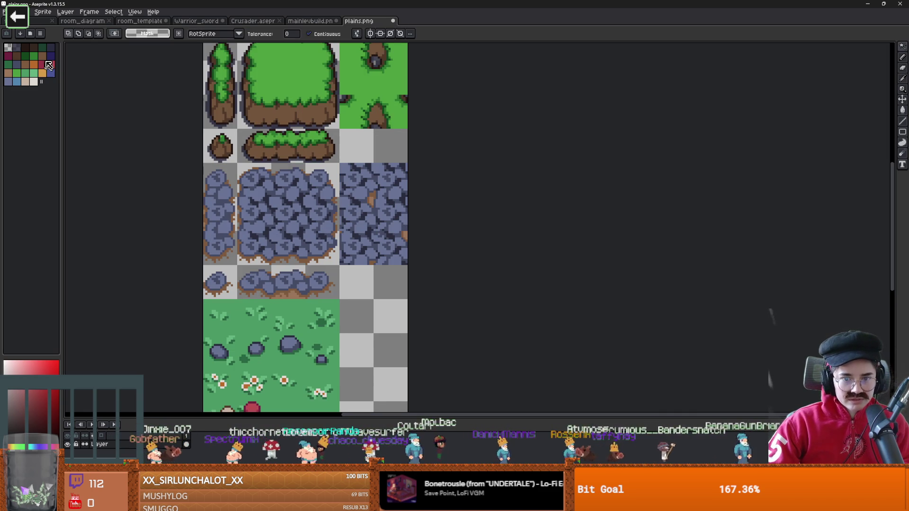
pyautogui.click(4, 12)
pyautogui.hotkey('ctrl', 'shift', 's')
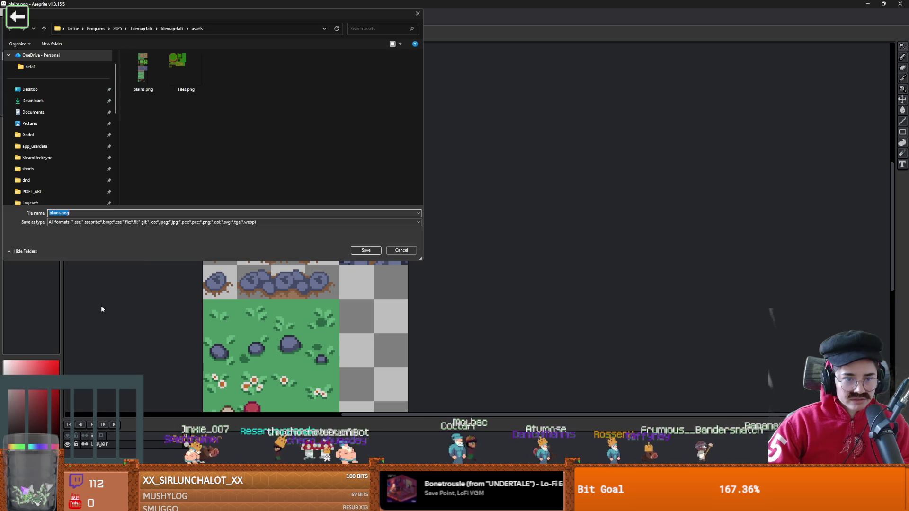
# Save the tile sheet as plains2.png
pyautogui.press('Right')
pyautogui.write('2')
pyautogui.press('Return')
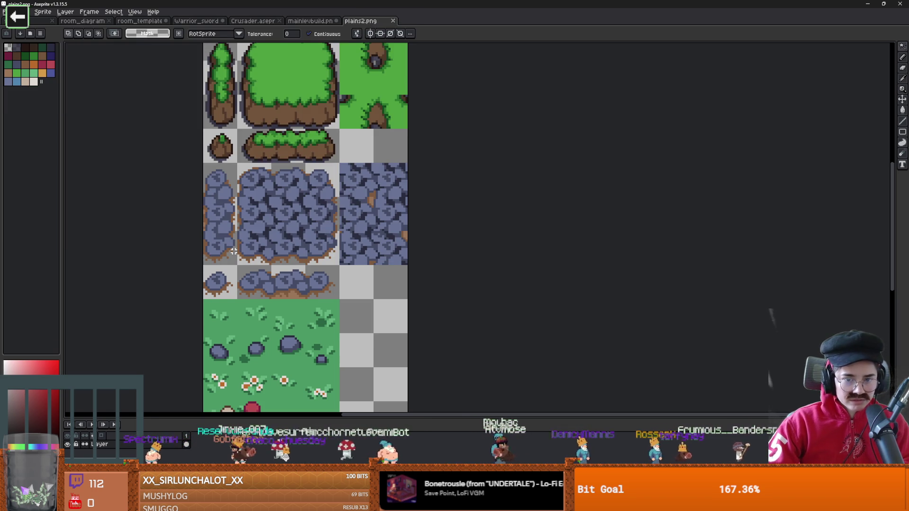
# Select every brown dirt-edge pixel with the Magic Wand, Contiguous turned off
pyautogui.scroll(2, 245, 267)
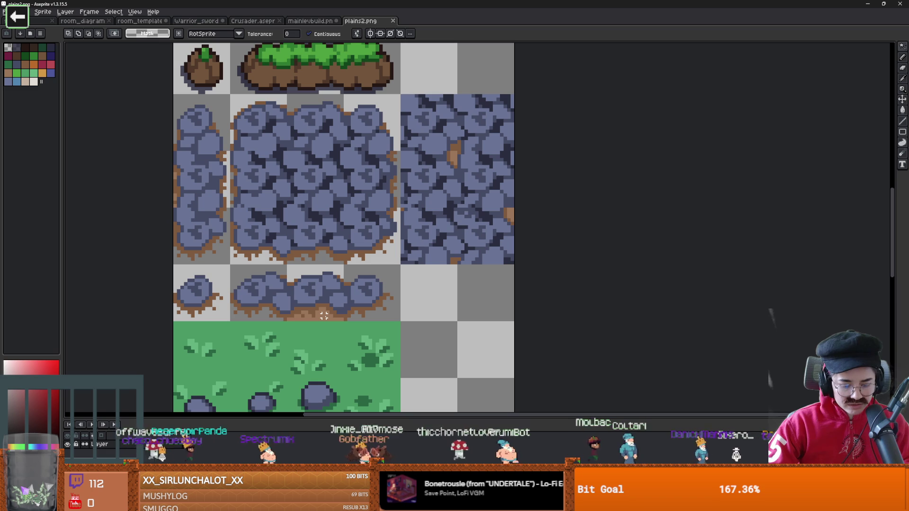
pyautogui.press('b')
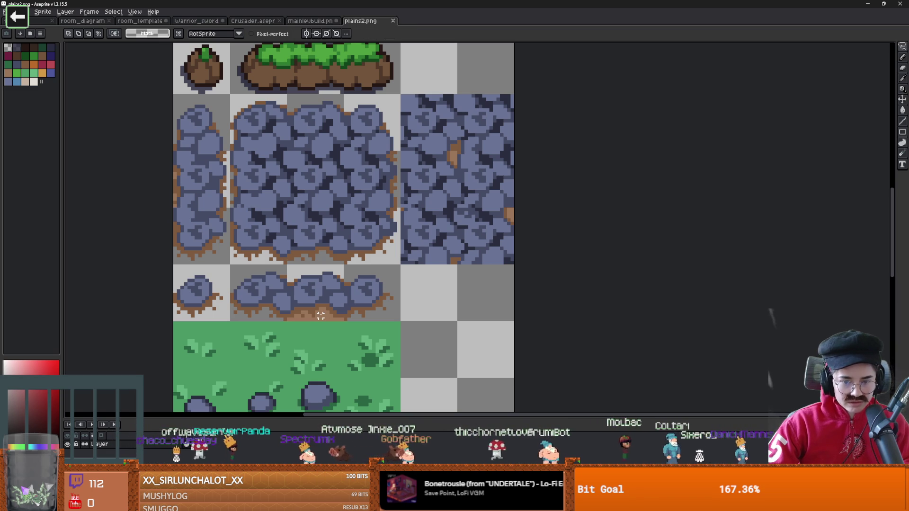
pyautogui.press('w')
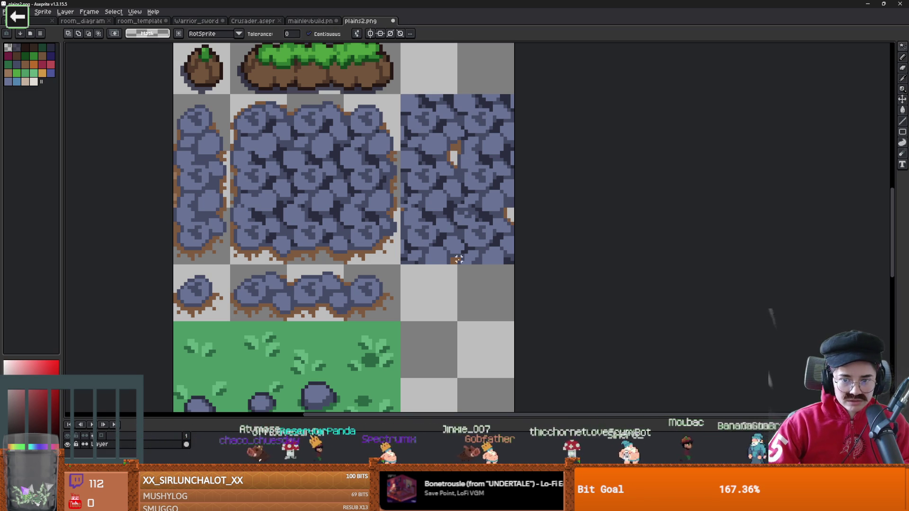
pyautogui.click(362, 262)
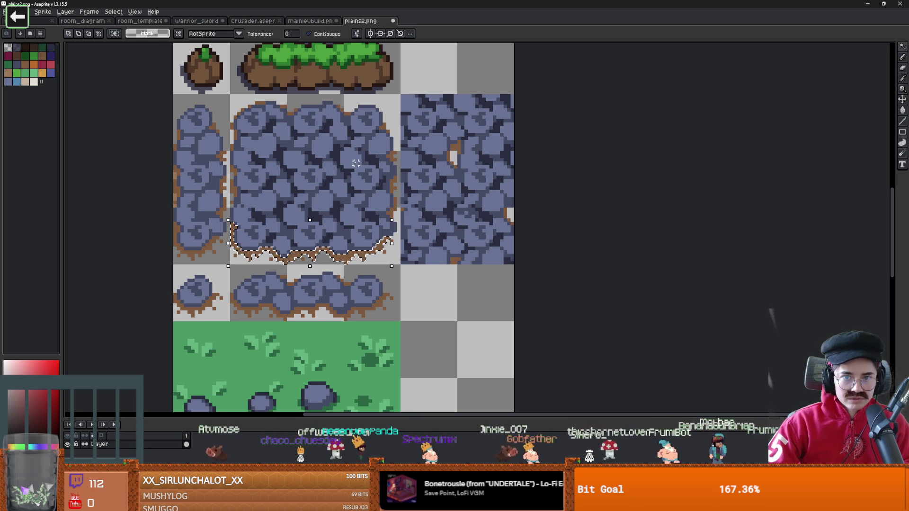
pyautogui.click(309, 33)
pyautogui.click(380, 255)
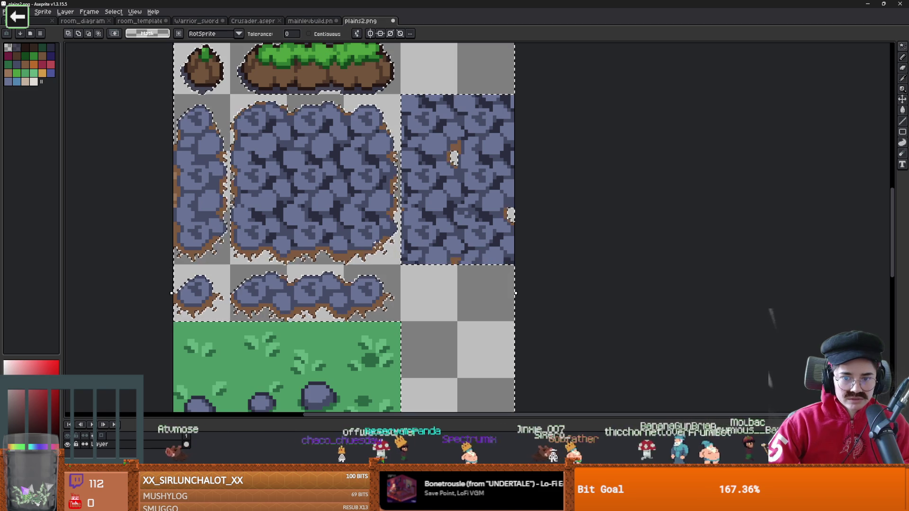
pyautogui.click(379, 258)
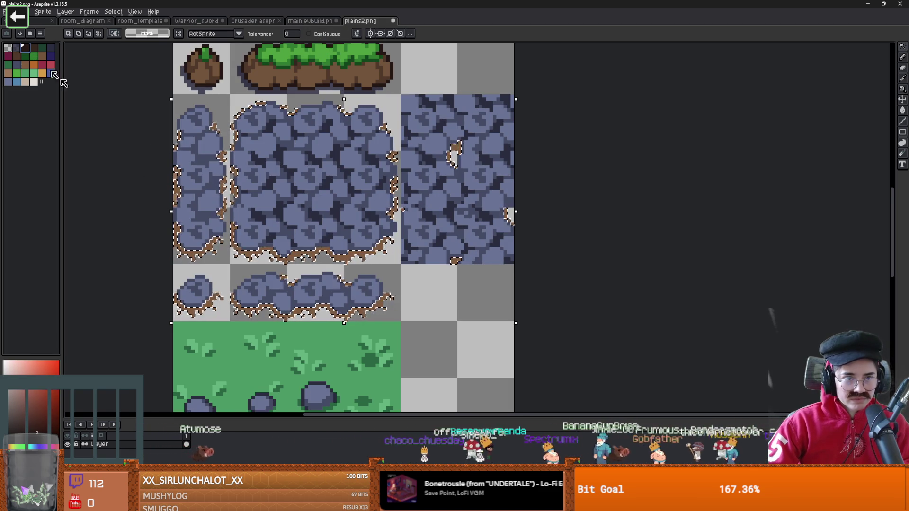
pyautogui.press('b')
pyautogui.press('+')
pyautogui.moveTo(228, 246); pyautogui.dragTo(170, 302)
pyautogui.hscroll(-2, 171, 302)
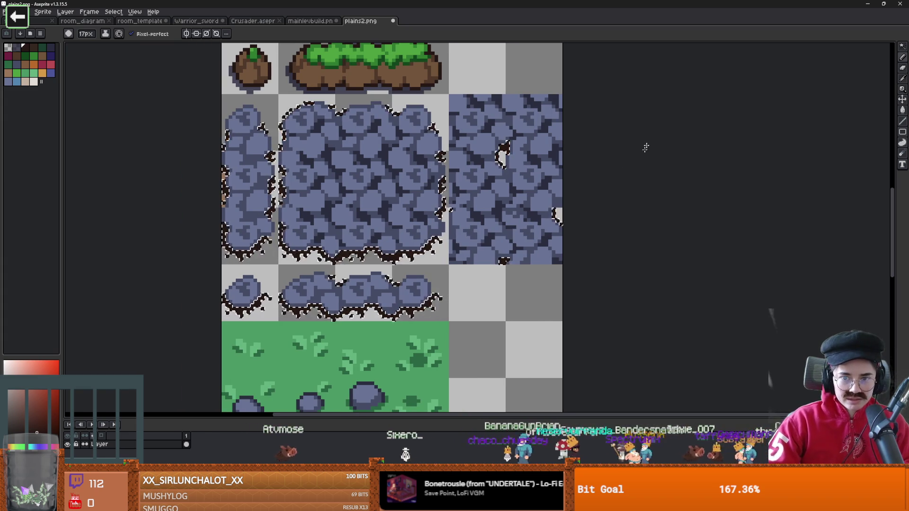
pyautogui.hscroll(-2, 186, 224)
pyautogui.press('v')
pyautogui.hotkey('ctrl', 'z')
pyautogui.press('b')
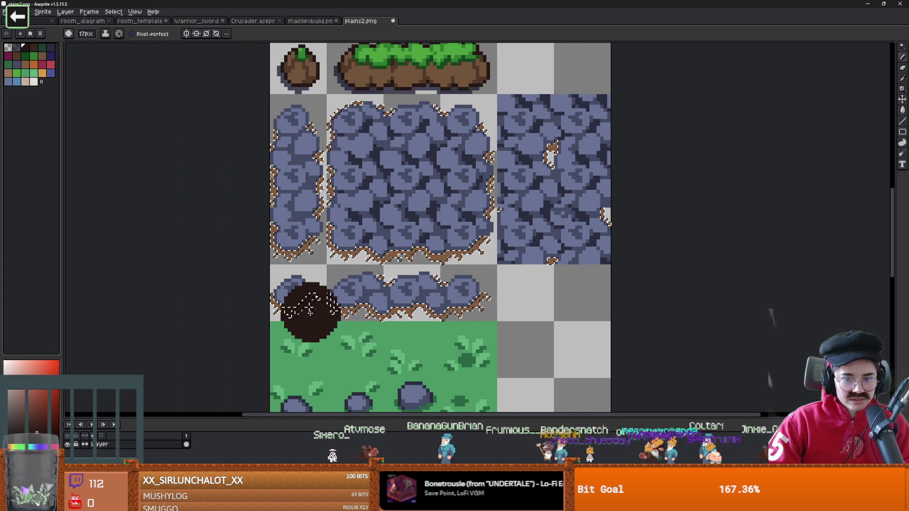
pyautogui.press('e')
pyautogui.press('Delete')
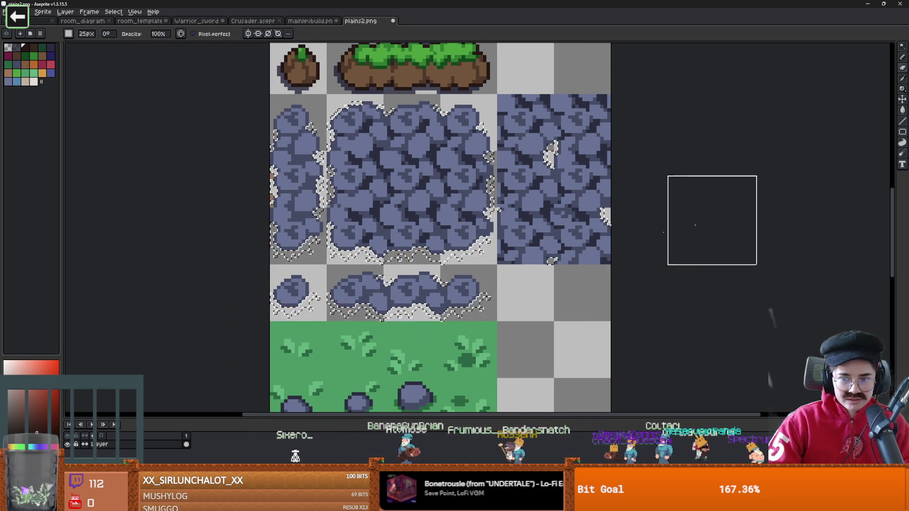
pyautogui.hscroll(-3, 77, 262)
pyautogui.press('b')
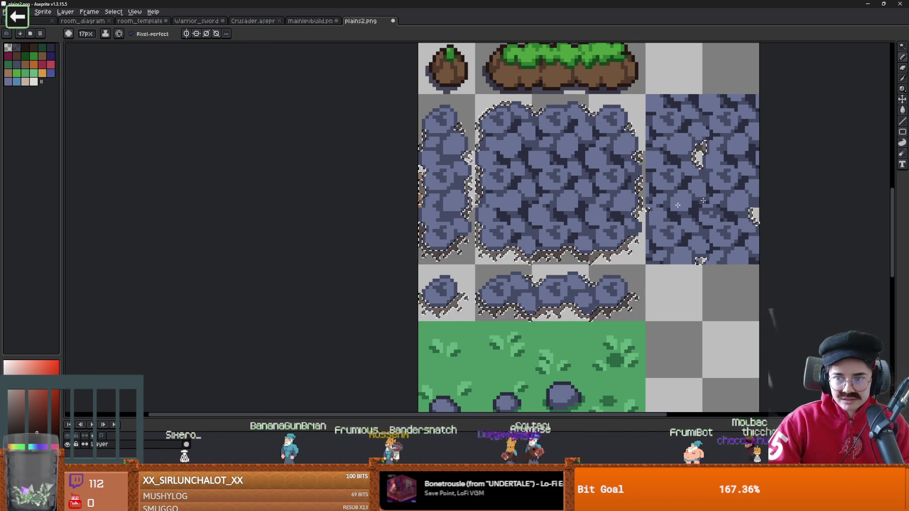
pyautogui.scroll(-1, 467, 203)
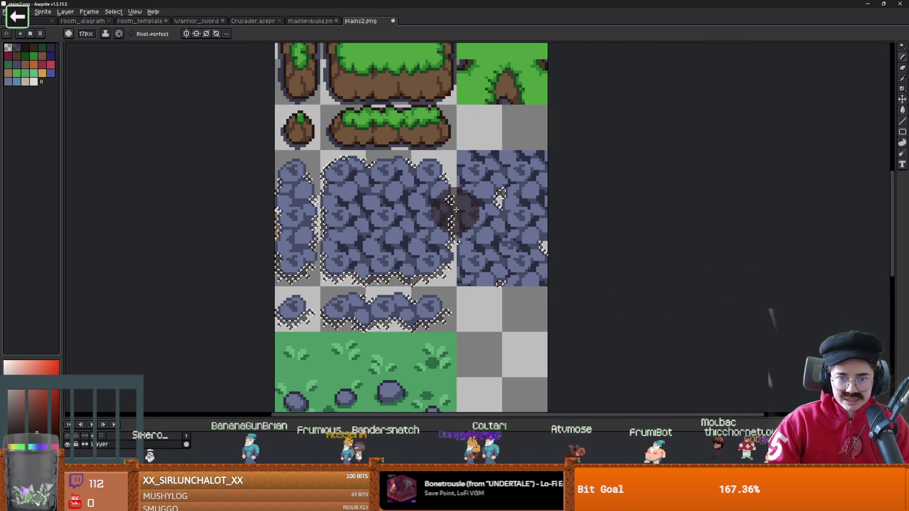
pyautogui.press('m')
pyautogui.hotkey('ctrl', 'd')
pyautogui.scroll(1, 298, 234)
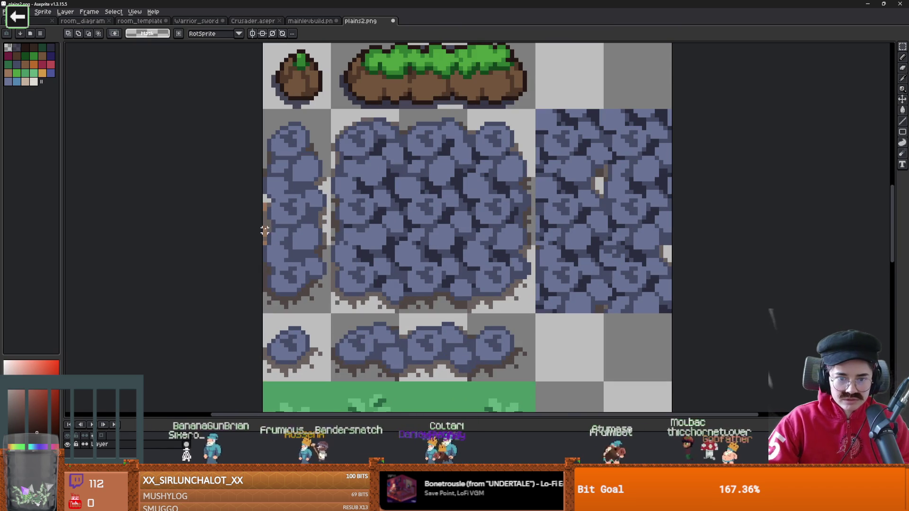
pyautogui.press('w')
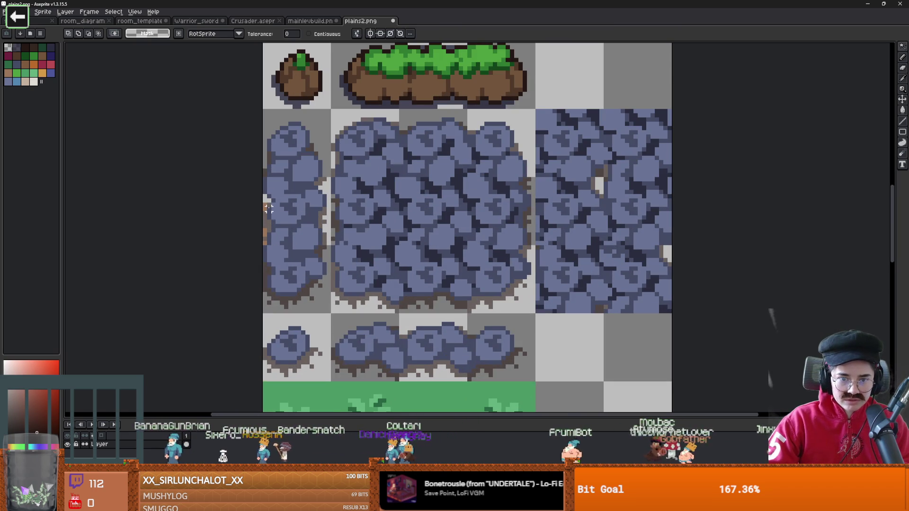
pyautogui.scroll(-1, 363, 243)
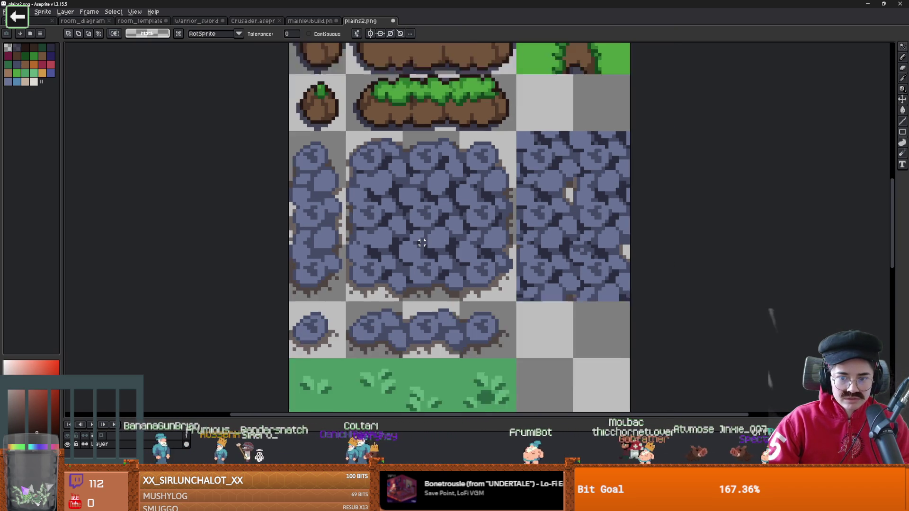
pyautogui.moveTo(456, 243); pyautogui.dragTo(364, 242)
pyautogui.rightClick(429, 221)
pyautogui.press('Escape')
pyautogui.moveTo(433, 193)
pyautogui.mouseDown()
pyautogui.moveTo(399, 224)
pyautogui.moveTo(395, 252)
pyautogui.mouseUp()
pyautogui.scroll(-1, 432, 188)
pyautogui.scroll(4, 360, 125)
pyautogui.scroll(-7, 378, 187)
pyautogui.scroll(3, 348, 173)
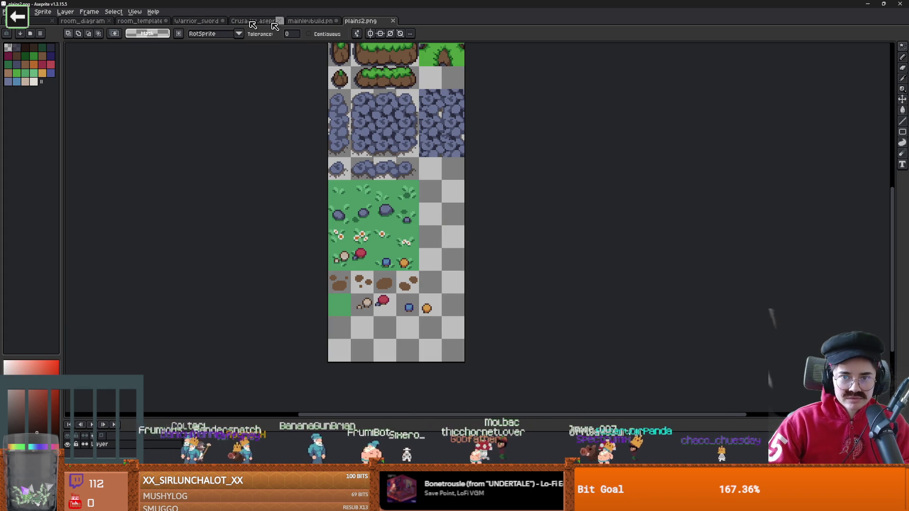
# Open plains.png as a second document and reposition the plains2.png tileset view
pyautogui.click(4, 12)
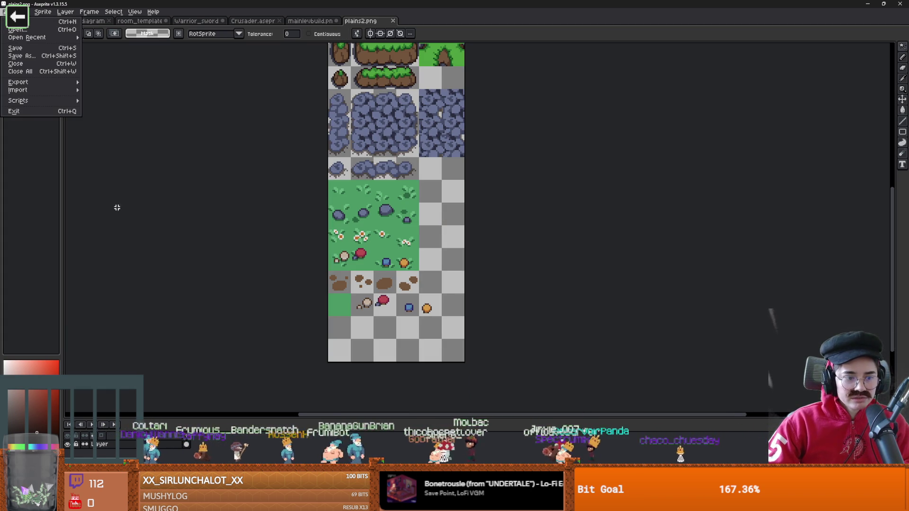
pyautogui.click(203, 234)
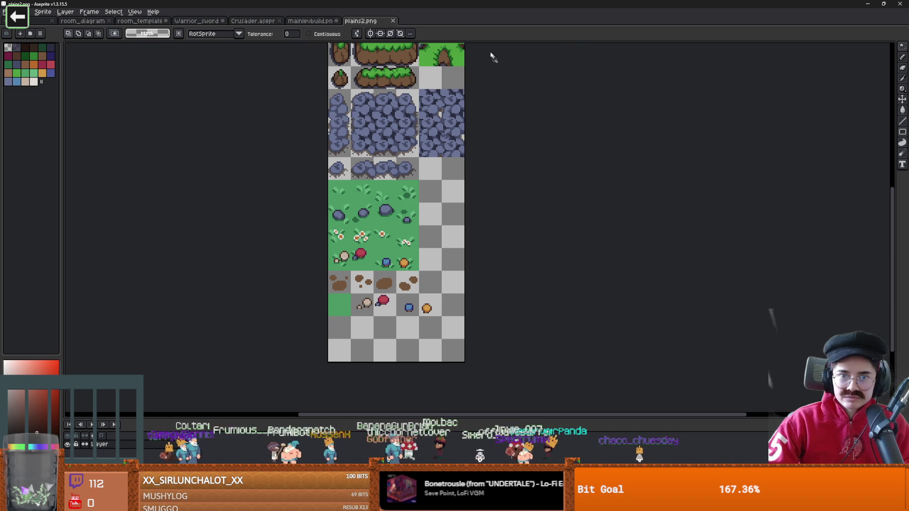
pyautogui.moveTo(511, 67); pyautogui.dragTo(440, 60)
pyautogui.scroll(3, 486, 123)
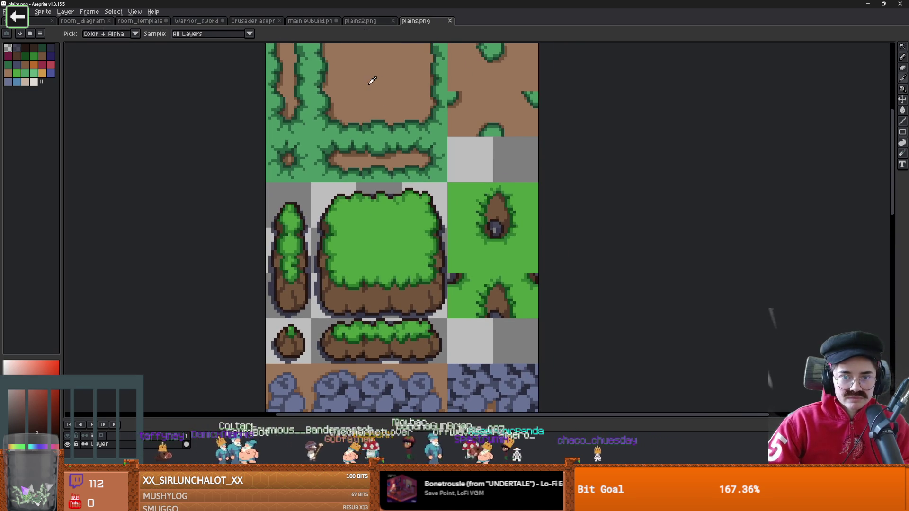
pyautogui.click(363, 20)
pyautogui.press('g')
pyautogui.scroll(5, 400, 118)
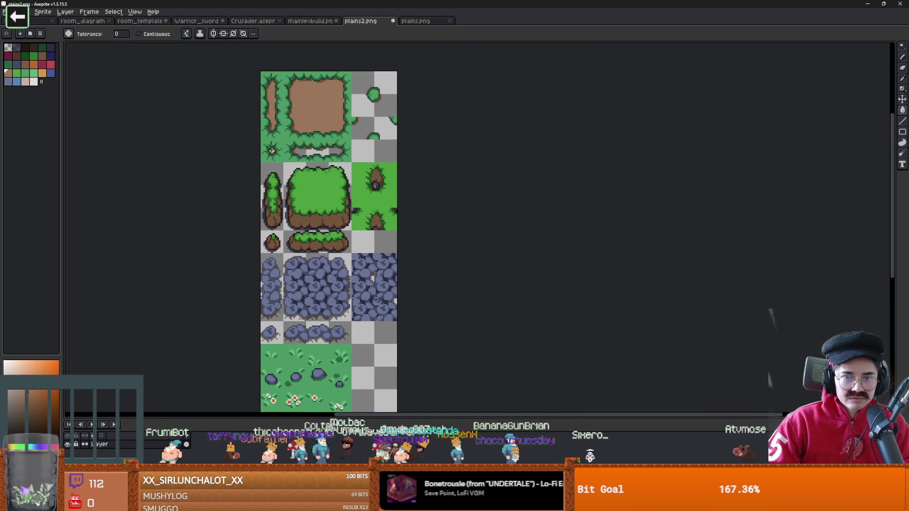
pyautogui.scroll(5, 314, 152)
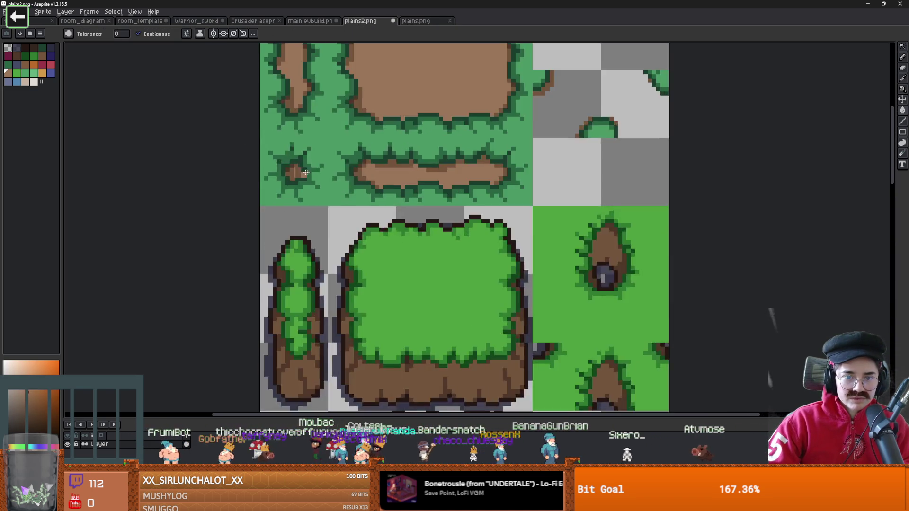
pyautogui.scroll(-2, 315, 158)
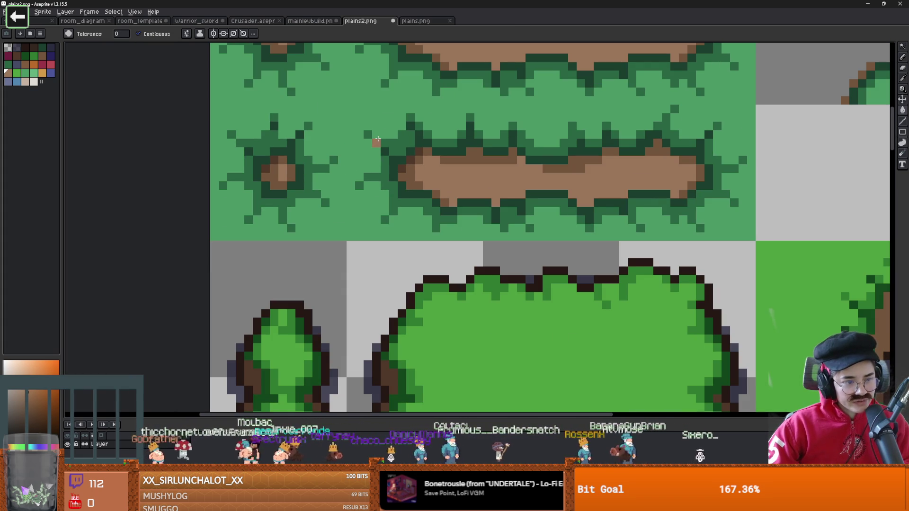
pyautogui.scroll(-2, 618, 189)
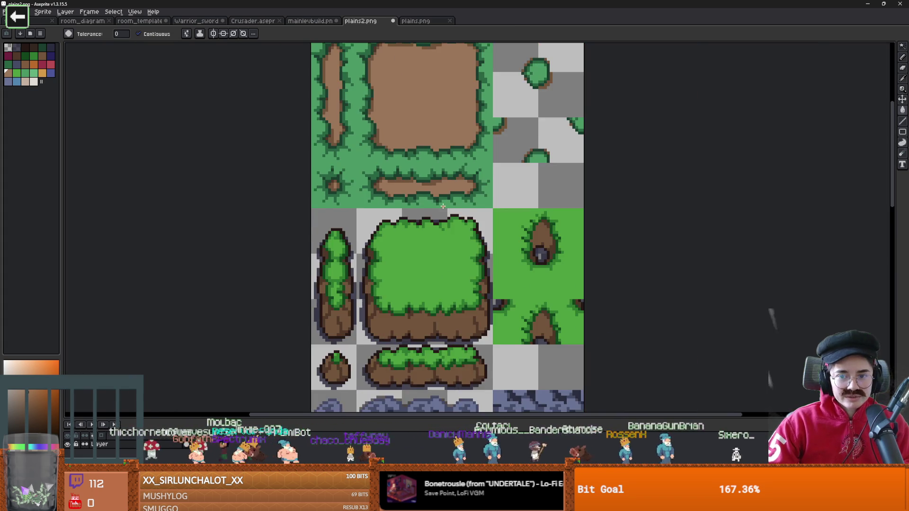
pyautogui.moveTo(618, 190); pyautogui.dragTo(568, 190)
pyautogui.scroll(-2, 567, 190)
pyautogui.scroll(1, 391, 227)
pyautogui.moveTo(390, 227); pyautogui.dragTo(332, 274)
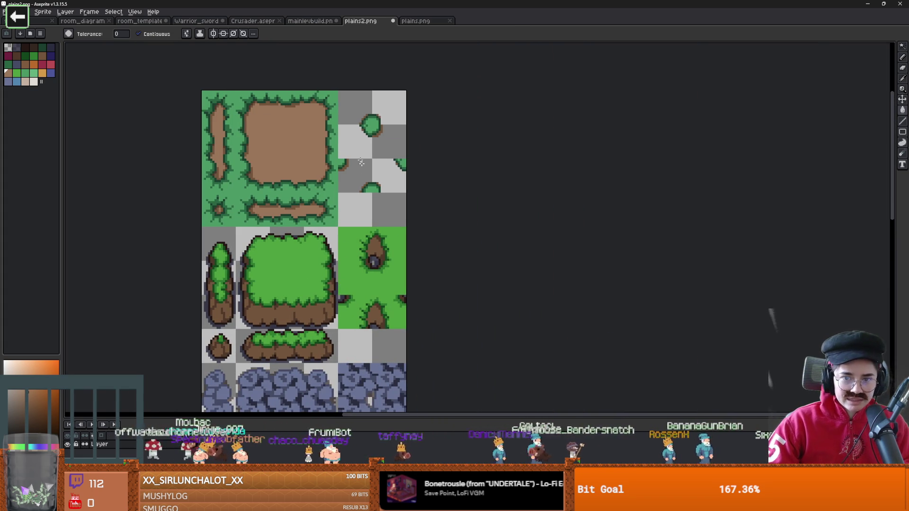
# In plains.png, select and copy the top-right dirt tile block
pyautogui.click(415, 21)
pyautogui.moveTo(511, 200)
pyautogui.mouseDown()
pyautogui.moveTo(352, 252)
pyautogui.moveTo(325, 195)
pyautogui.mouseUp()
pyautogui.press('m')
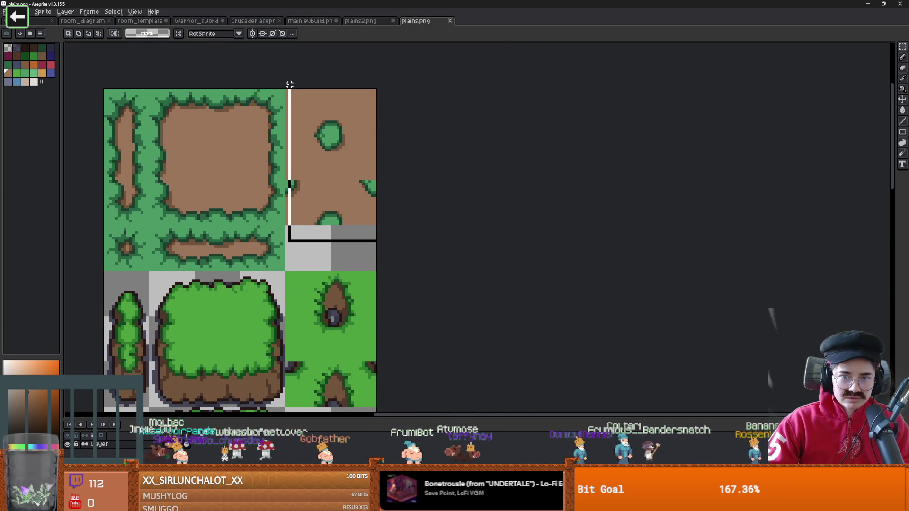
# Paste the dirt tile block into plains2.png's top-right and commit it in place
pyautogui.click(362, 21)
pyautogui.hotkey('ctrl', 'v')
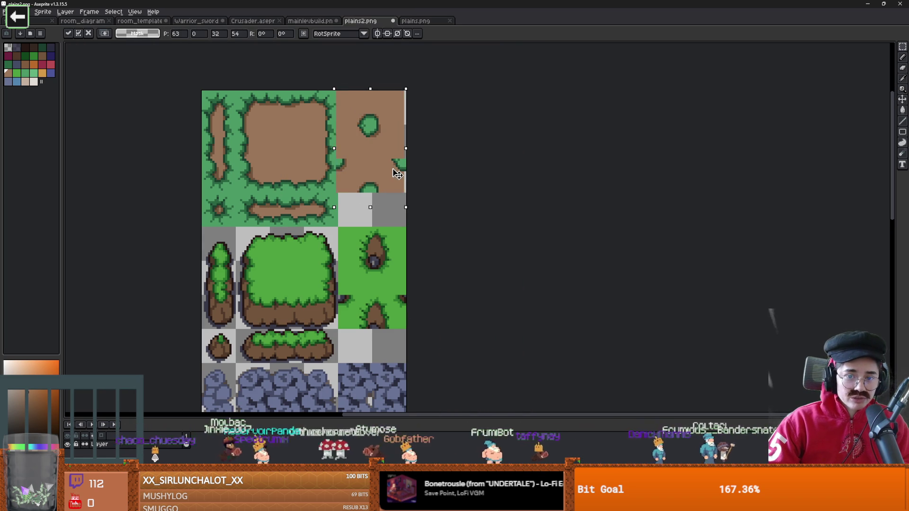
pyautogui.press('Return')
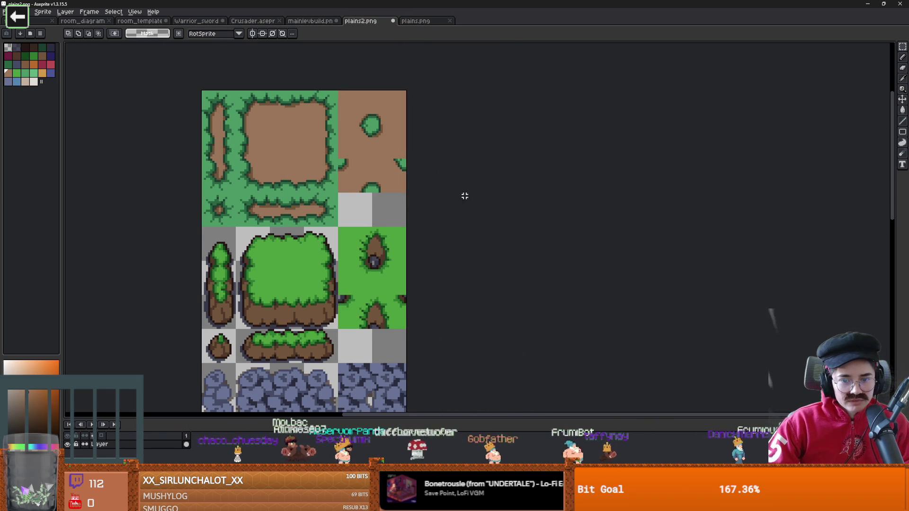
pyautogui.scroll(-3, 456, 183)
pyautogui.scroll(-1, 432, 196)
pyautogui.scroll(-2, 433, 196)
pyautogui.scroll(3, 279, 178)
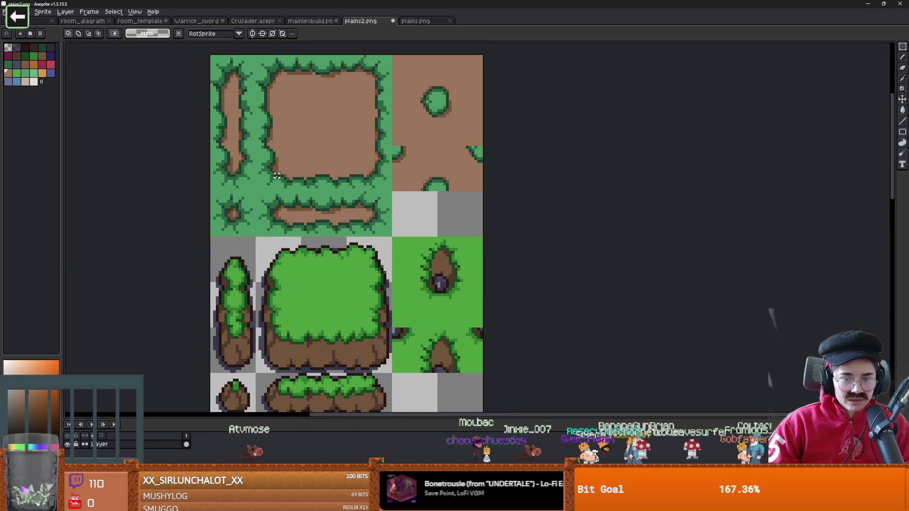
pyautogui.scroll(-3, 326, 234)
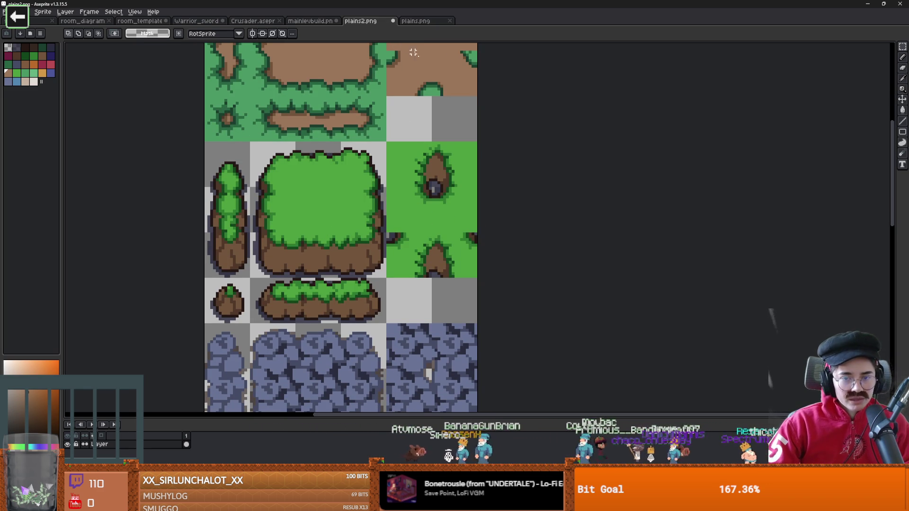
pyautogui.moveTo(379, 203); pyautogui.dragTo(383, 200)
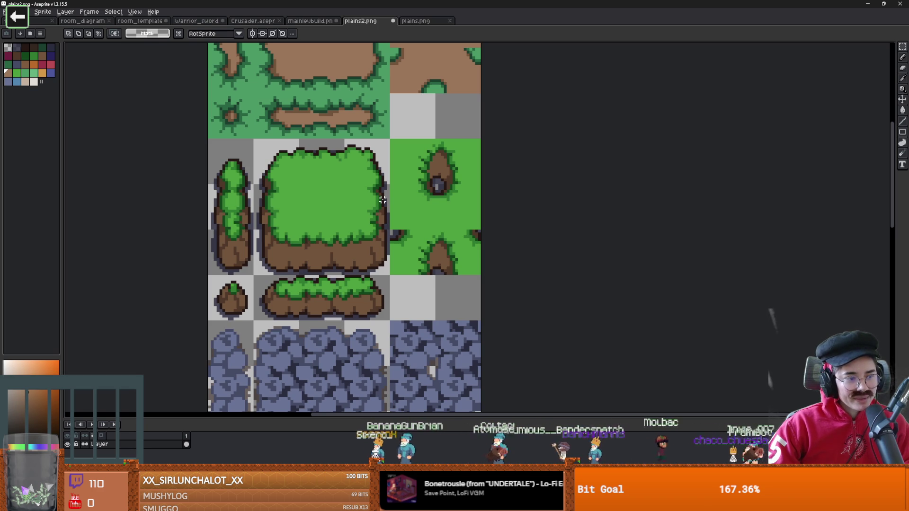
pyautogui.scroll(-10, 374, 208)
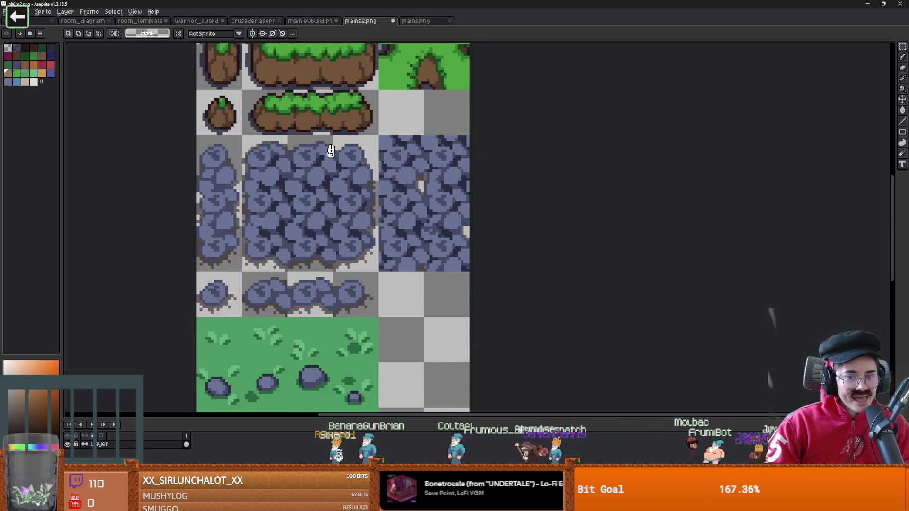
pyautogui.keyDown('ctrl'); pyautogui.scroll(-1, 371, 200); pyautogui.keyUp('ctrl')
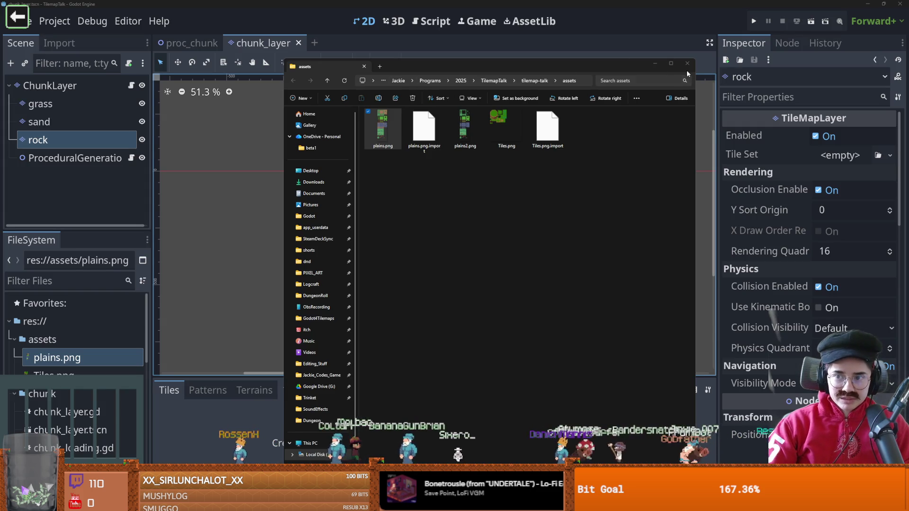
# Close the file explorer, try pasting into ChunkLayer, and dismiss the paste error
pyautogui.click(688, 63)
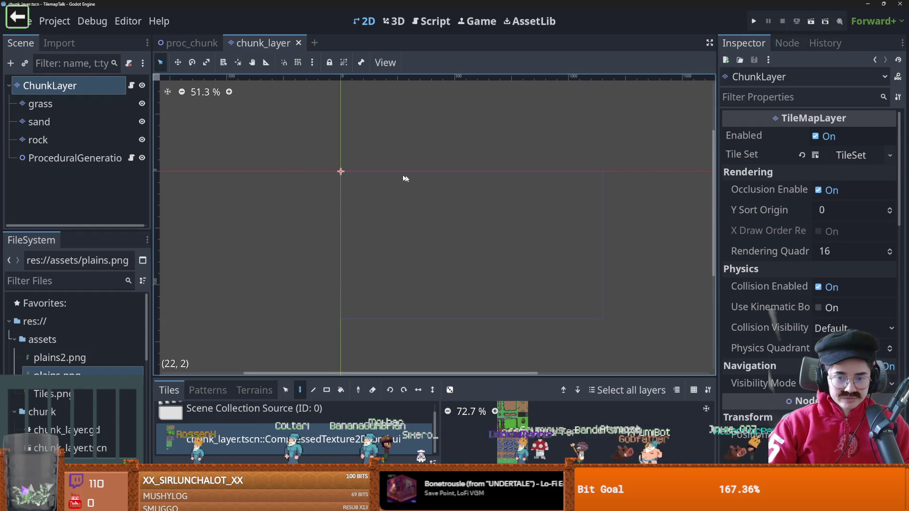
pyautogui.click(81, 88)
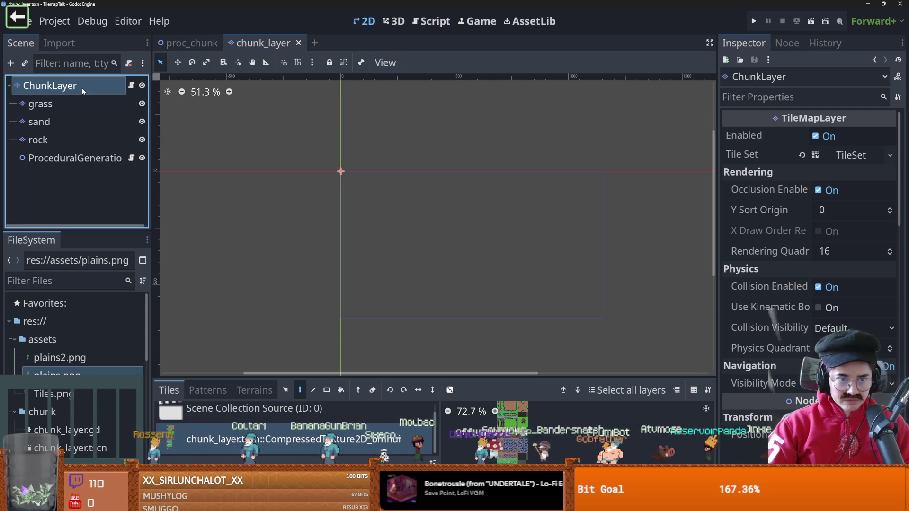
pyautogui.hotkey('ctrl', 'v')
pyautogui.press('Return')
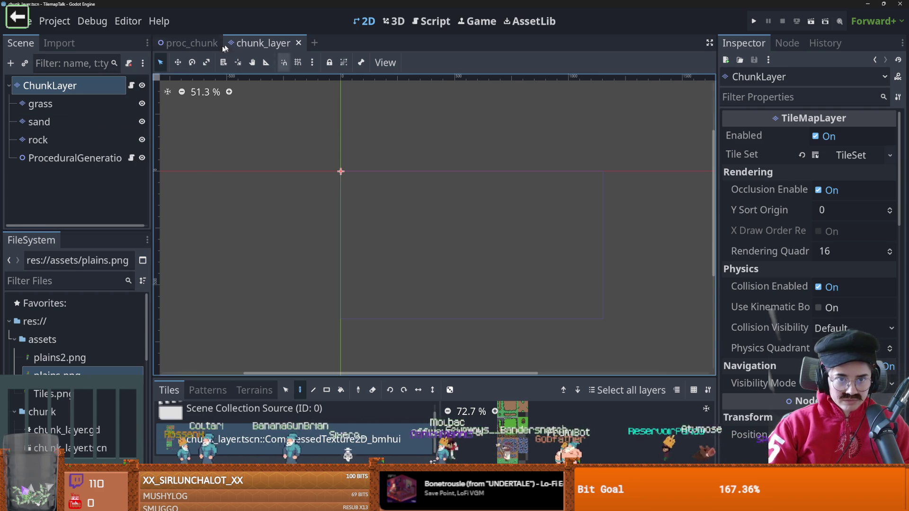
# Switch to the proc_chunk tab and open procedural_generation.tscn from the FileSystem dock
pyautogui.click(192, 43)
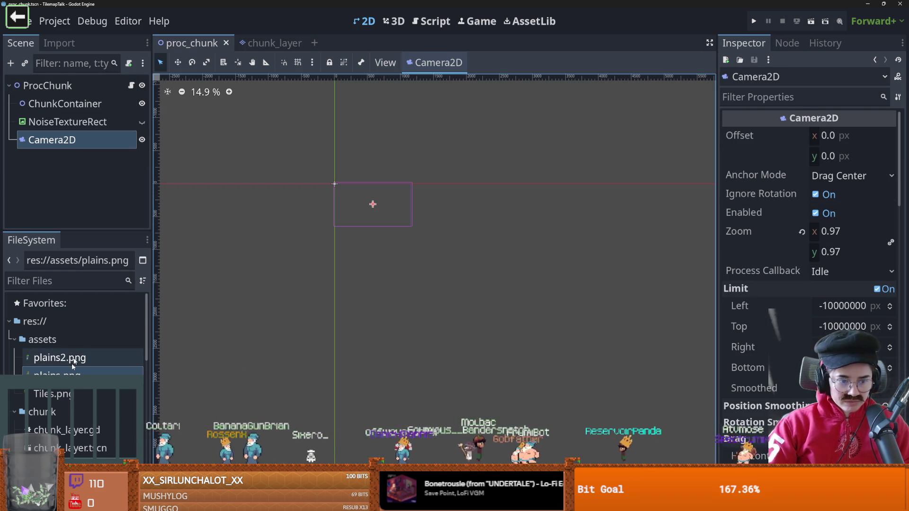
pyautogui.scroll(-2, 85, 415)
pyautogui.scroll(-3, 86, 415)
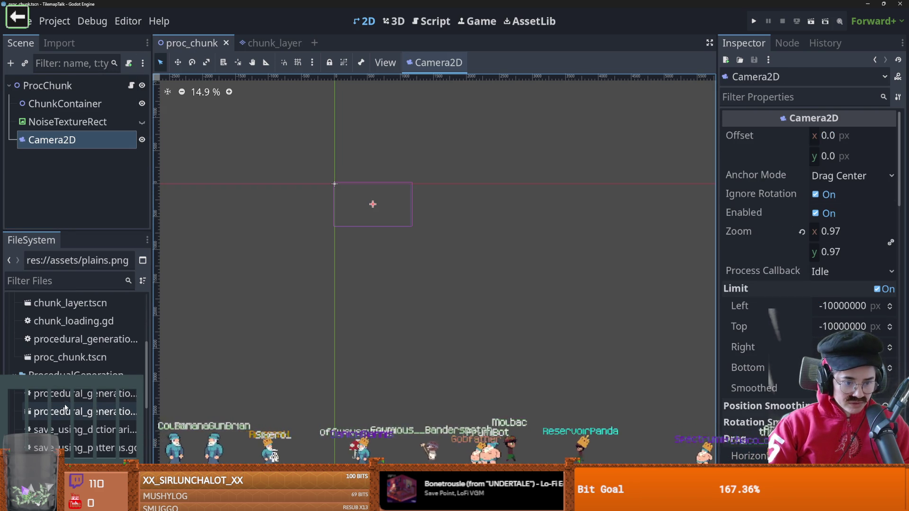
pyautogui.click(67, 403)
pyautogui.doubleClick(97, 413)
pyautogui.click(71, 140)
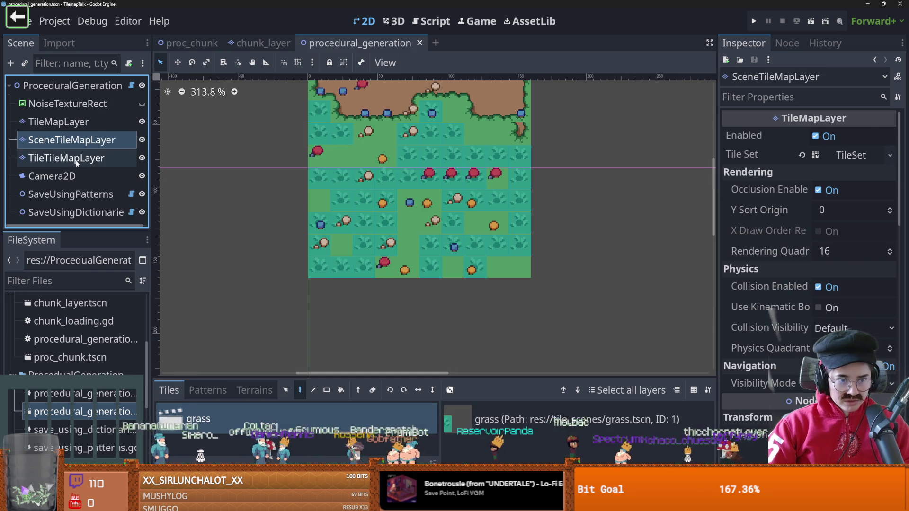
# Duplicate TileMapLayer as TileMapLayer2 and show the Terrains painting options, undoing a trial stroke
pyautogui.click(66, 158)
pyautogui.click(52, 122)
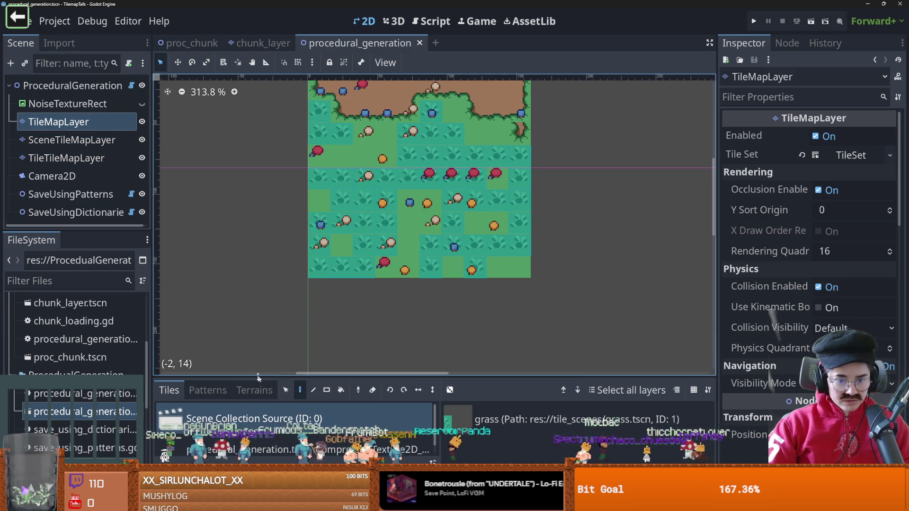
pyautogui.click(254, 390)
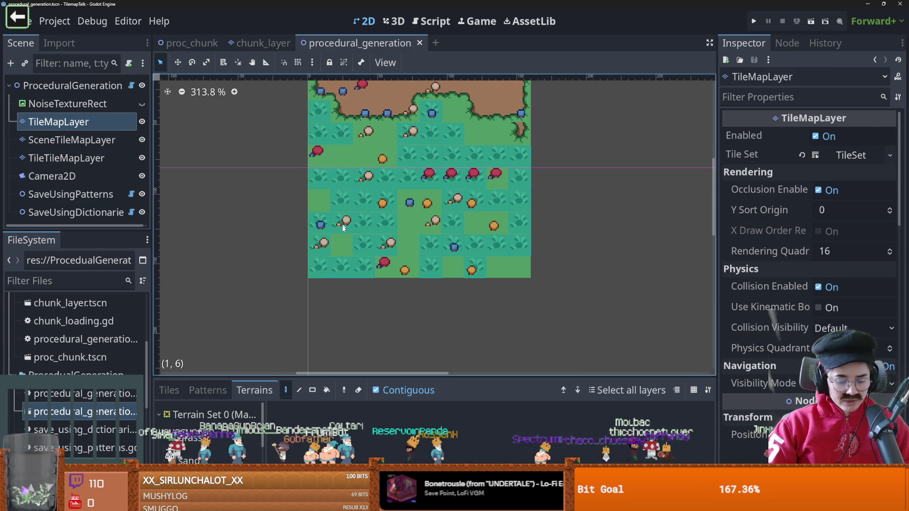
pyautogui.hotkey('ctrl', 'd')
pyautogui.click(97, 120)
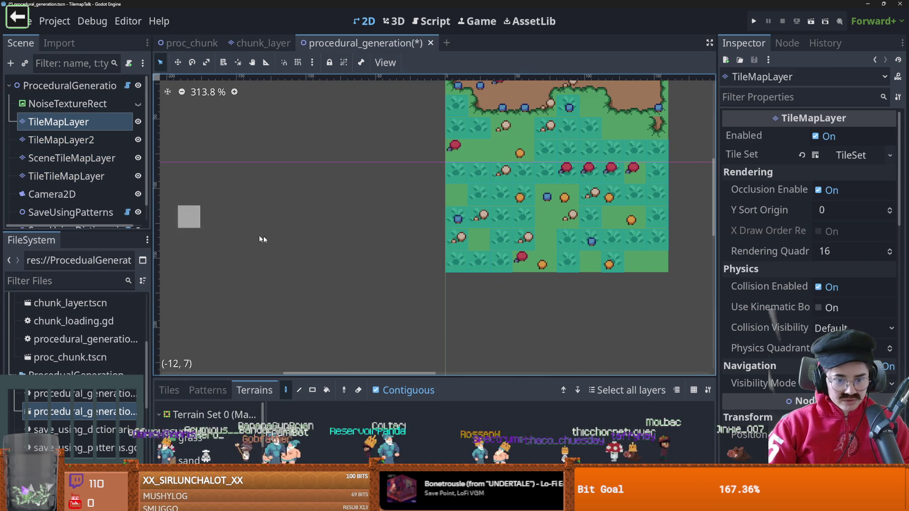
pyautogui.moveTo(264, 235); pyautogui.dragTo(432, 278)
pyautogui.moveTo(251, 244)
pyautogui.mouseDown()
pyautogui.moveTo(300, 217)
pyautogui.moveTo(279, 236)
pyautogui.moveTo(246, 203)
pyautogui.moveTo(271, 252)
pyautogui.mouseUp()
pyautogui.hotkey('ctrl', 'z')
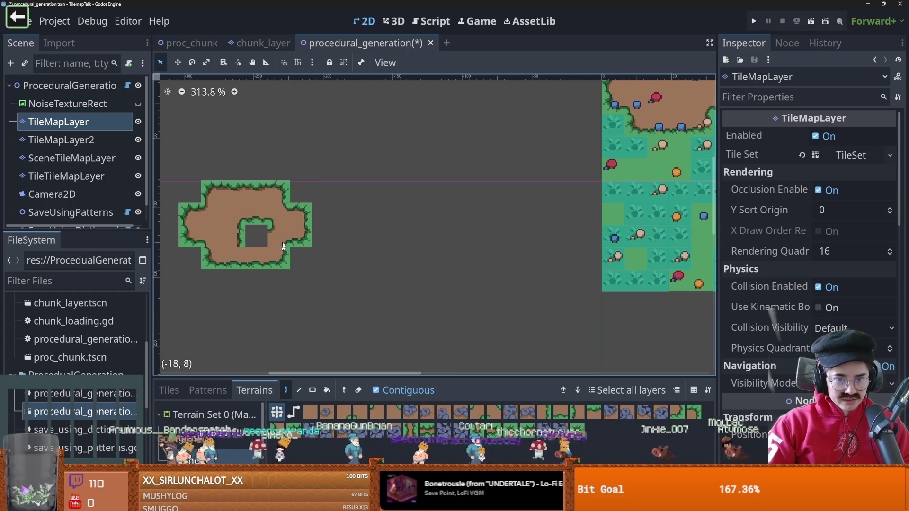
# With the Rect tool, paint an 8x8 grass block enclosing a widened sand/dirt rectangle
pyautogui.press('r')
pyautogui.moveTo(162, 165); pyautogui.dragTo(285, 333)
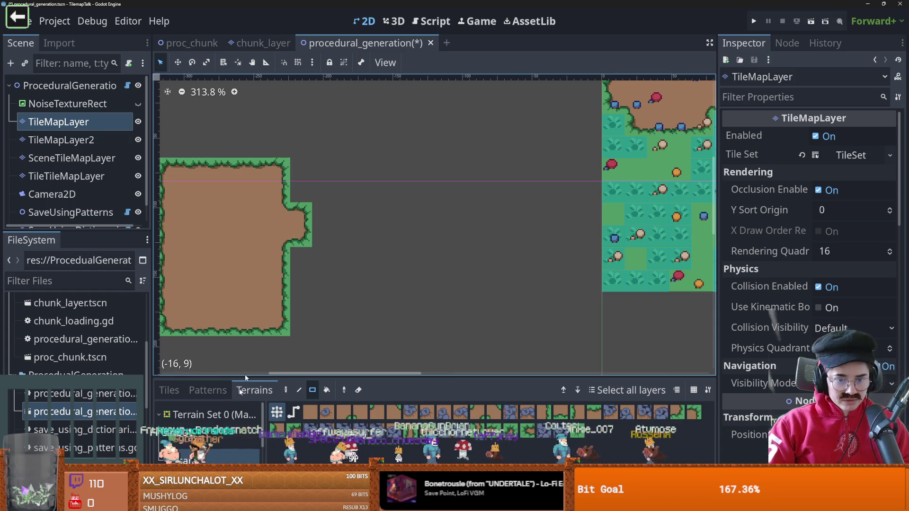
pyautogui.hotkey('ctrl', 'z')
pyautogui.moveTo(166, 141); pyautogui.dragTo(330, 313)
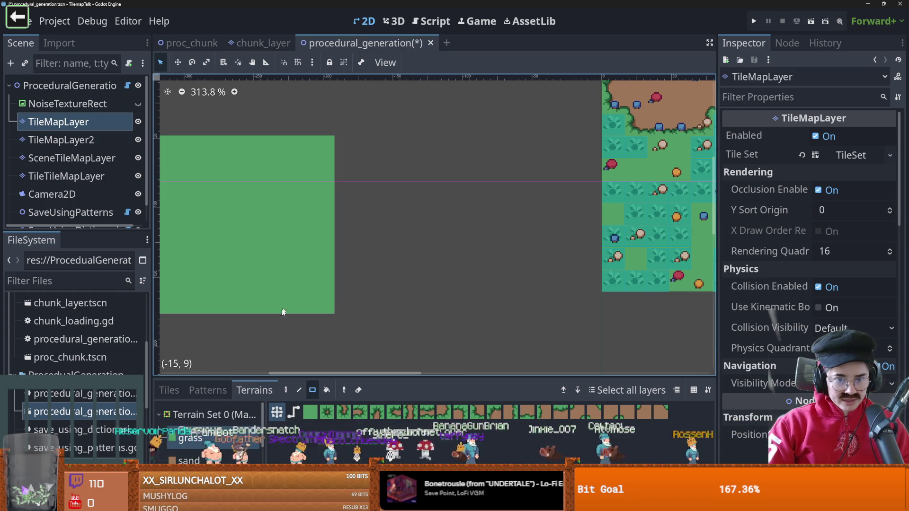
pyautogui.click(189, 460)
pyautogui.moveTo(235, 164); pyautogui.dragTo(316, 246)
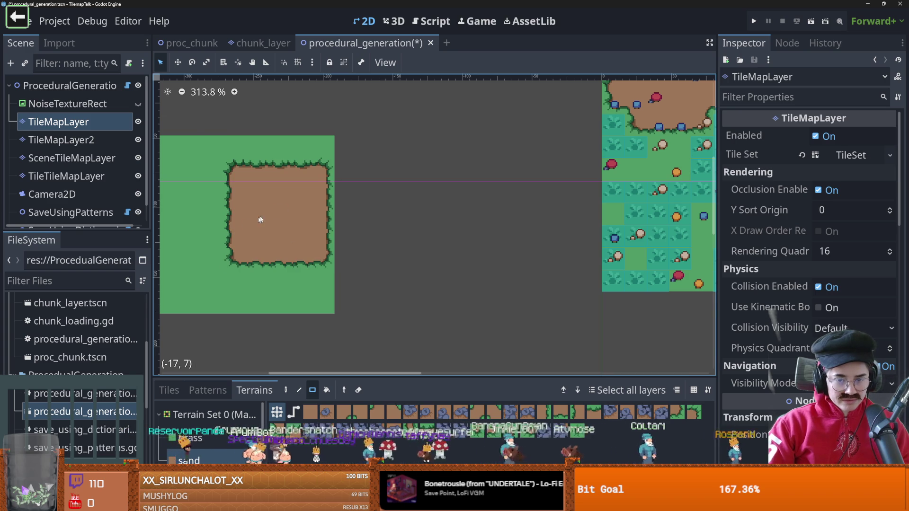
pyautogui.moveTo(323, 164); pyautogui.dragTo(333, 272)
pyautogui.click(87, 139)
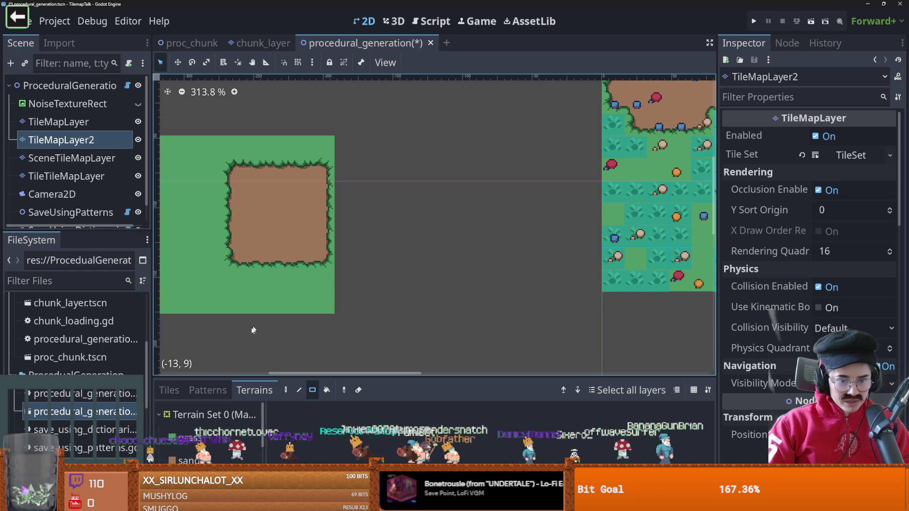
# On TileMapLayer2, paint a 5x5 dirt square beside the first and compare both layers' visibility
pyautogui.moveTo(344, 142)
pyautogui.mouseDown()
pyautogui.moveTo(442, 294)
pyautogui.moveTo(483, 315)
pyautogui.mouseUp()
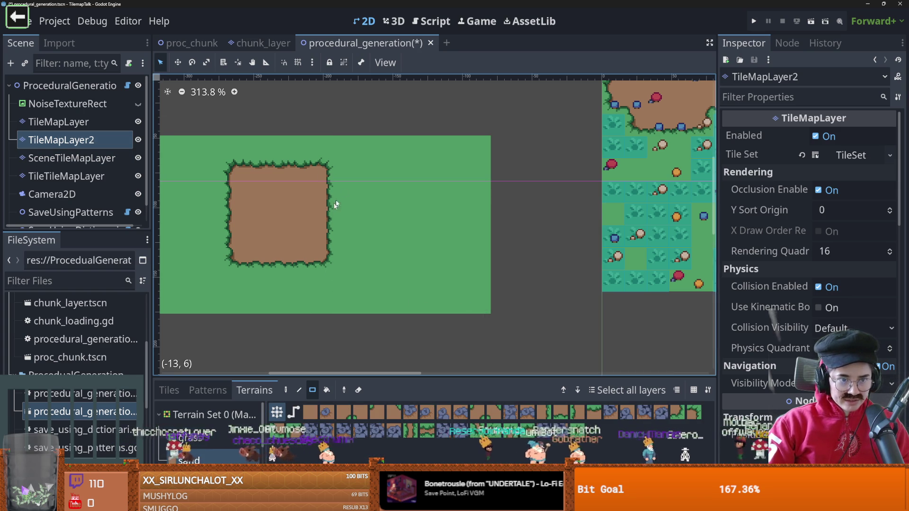
pyautogui.moveTo(342, 168); pyautogui.dragTo(352, 266)
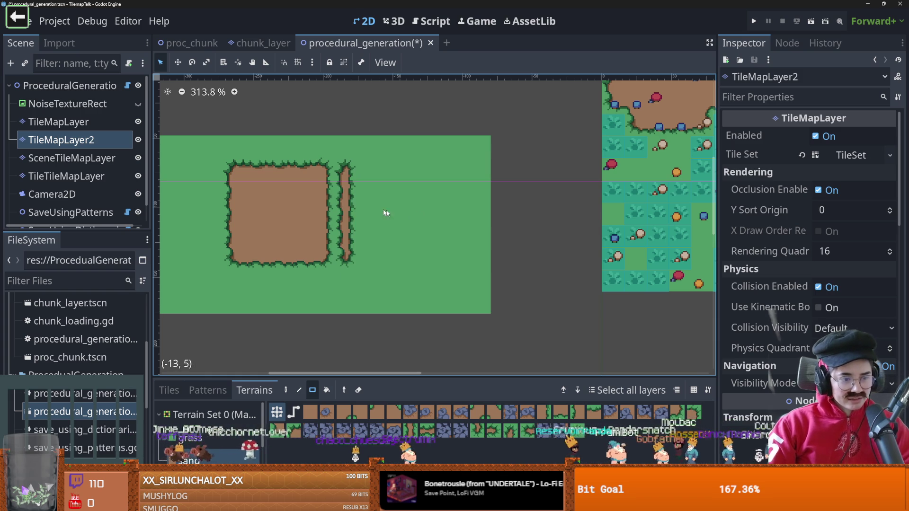
pyautogui.moveTo(344, 171)
pyautogui.mouseDown()
pyautogui.moveTo(423, 227)
pyautogui.moveTo(432, 258)
pyautogui.mouseUp()
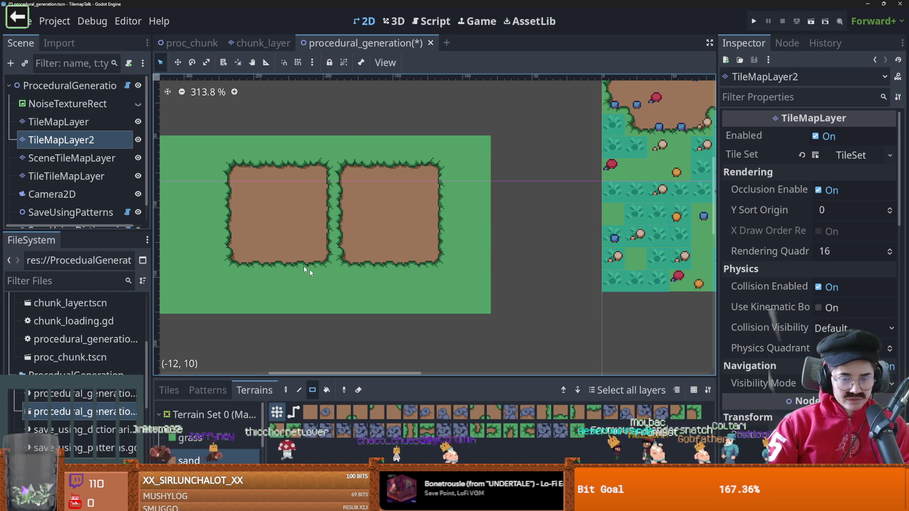
pyautogui.scroll(5, 346, 250)
pyautogui.scroll(-1, 372, 249)
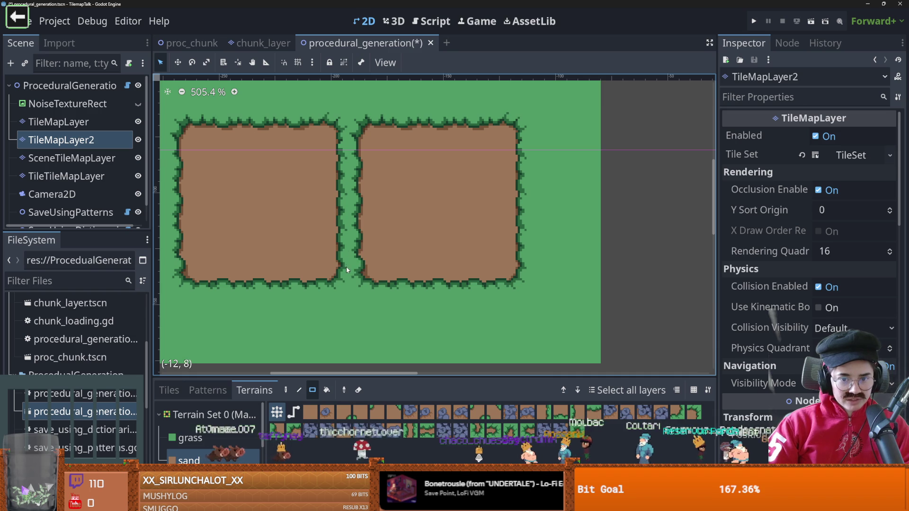
pyautogui.click(138, 140)
pyautogui.click(137, 139)
pyautogui.click(138, 122)
pyautogui.click(137, 122)
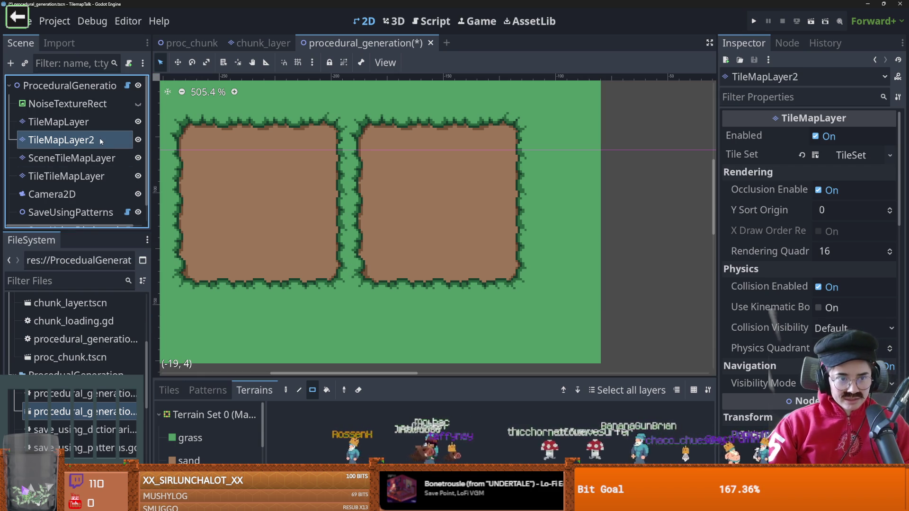
# Try filling the grass gap between the dirt squares with sand, then undo to keep the strip
pyautogui.click(189, 460)
pyautogui.moveTo(330, 254); pyautogui.dragTo(337, 136)
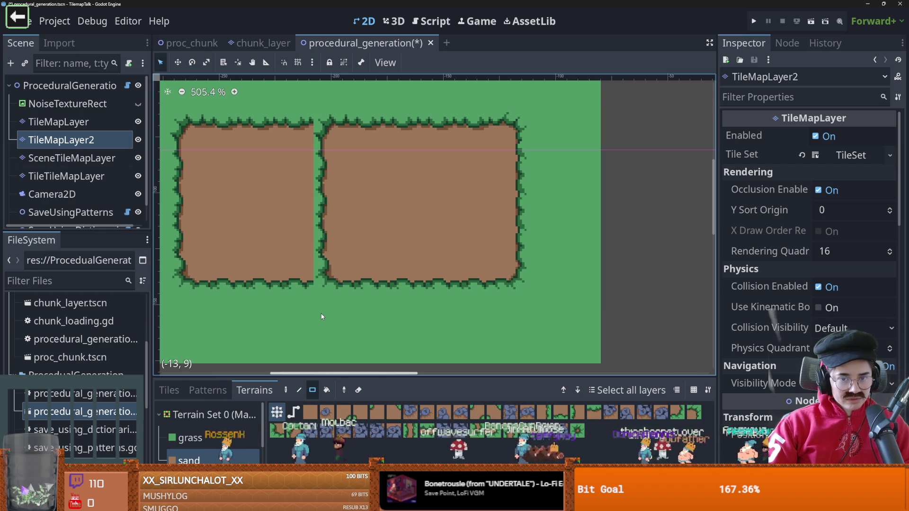
pyautogui.hotkey('ctrl', 'z')
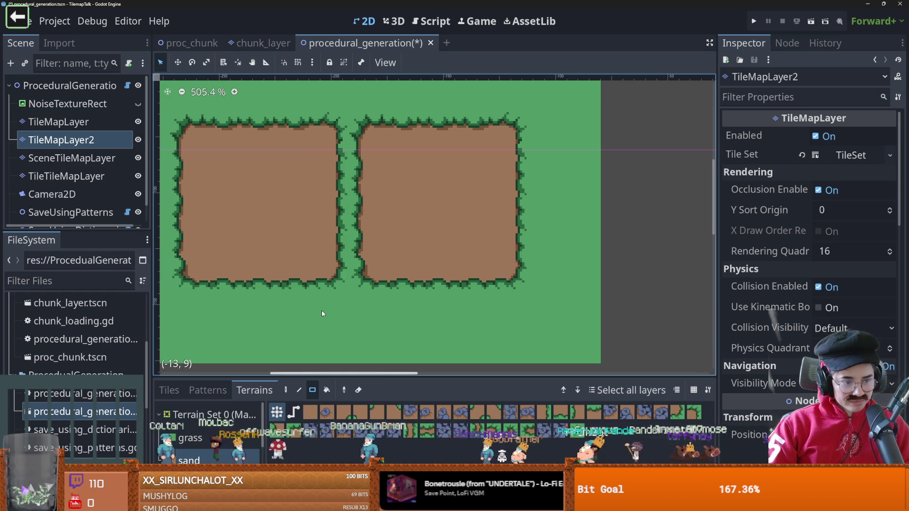
pyautogui.moveTo(373, 270); pyautogui.dragTo(327, 267)
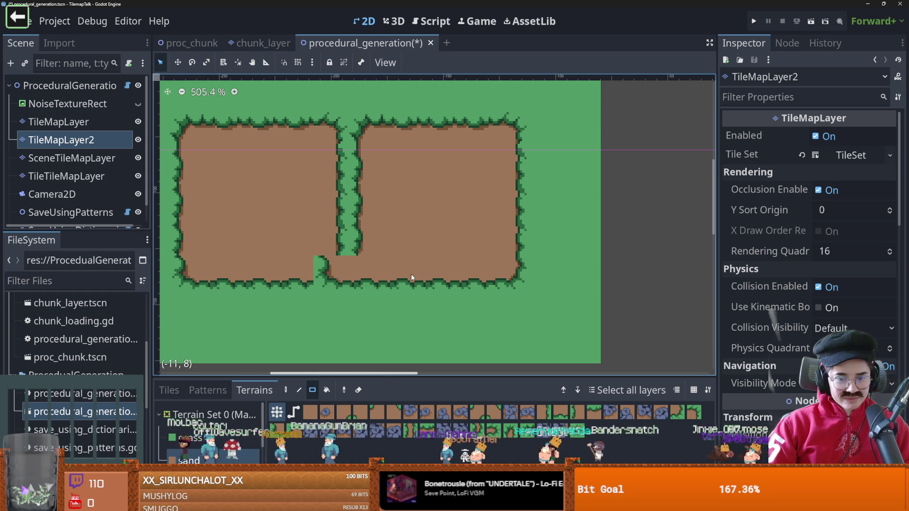
pyautogui.moveTo(412, 274); pyautogui.dragTo(319, 266)
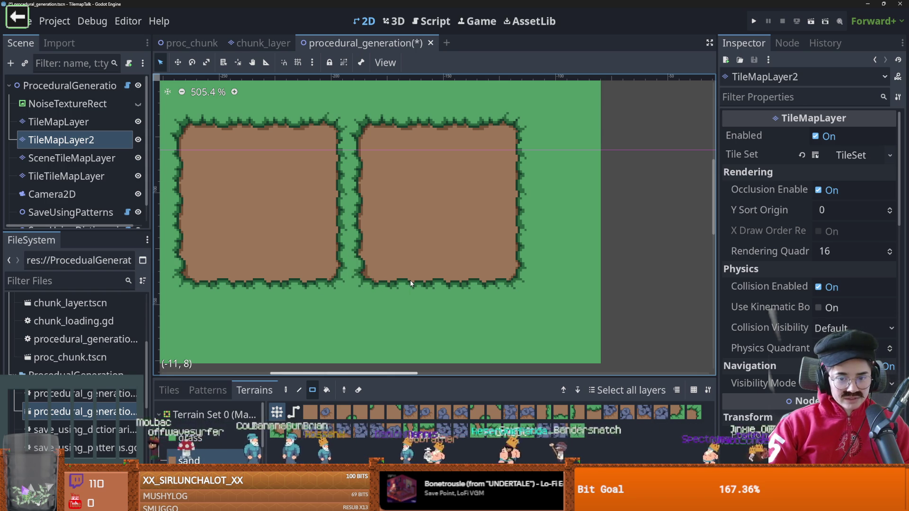
pyautogui.moveTo(348, 266)
pyautogui.mouseDown()
pyautogui.moveTo(349, 153)
pyautogui.moveTo(357, 160)
pyautogui.mouseUp()
pyautogui.hotkey('ctrl', 'z')
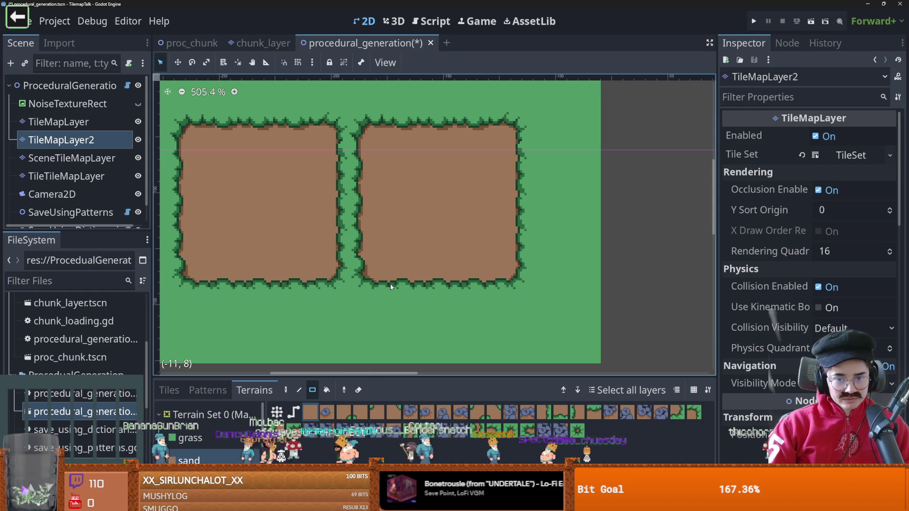
pyautogui.scroll(-2, 396, 304)
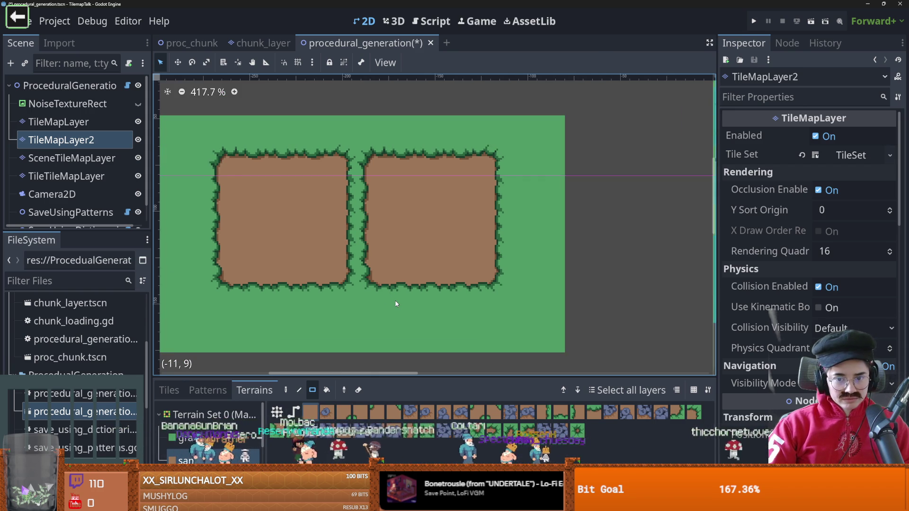
pyautogui.scroll(-3, 396, 303)
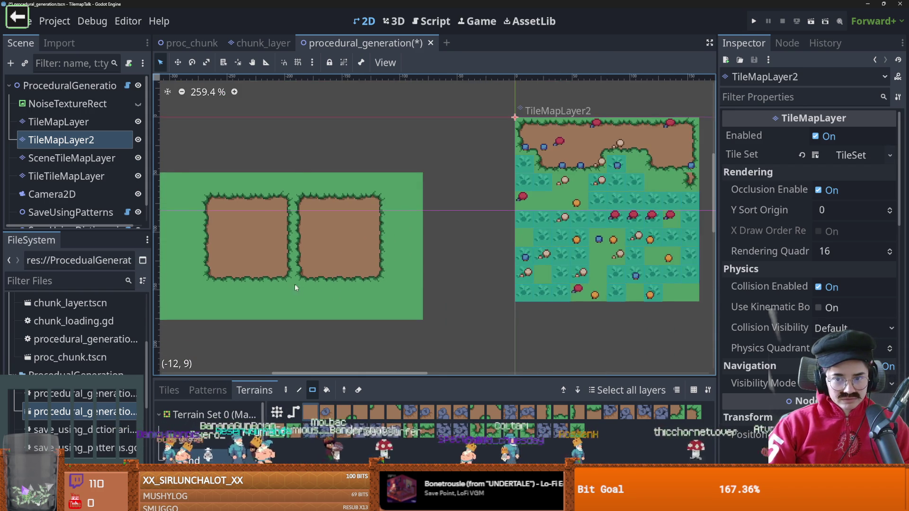
pyautogui.scroll(4, 298, 286)
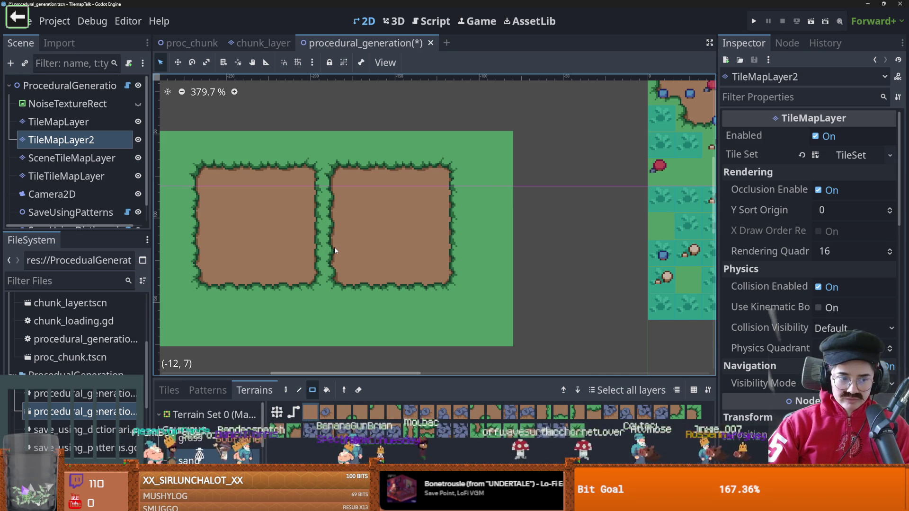
pyautogui.scroll(-1, 219, 452)
pyautogui.scroll(-1, 219, 452)
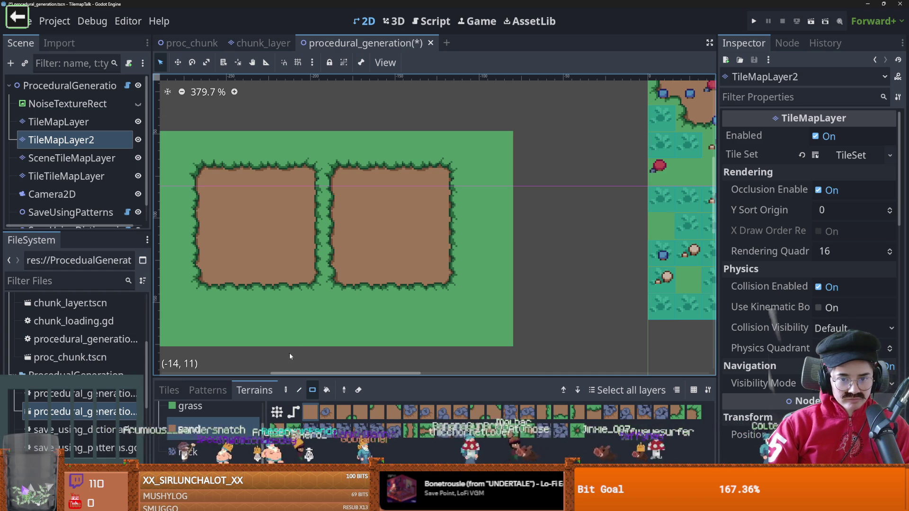
pyautogui.scroll(1, 310, 284)
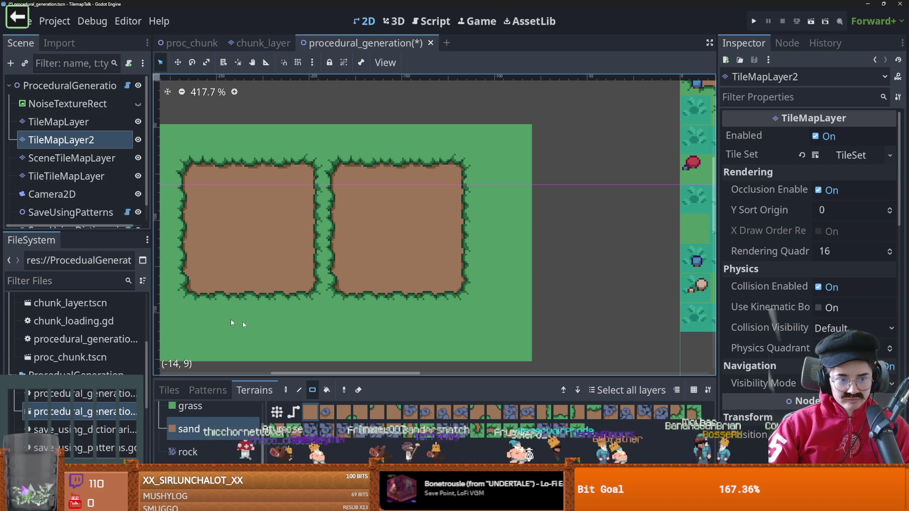
# Paint terrain up the grass column on TileMapLayer
pyautogui.click(68, 123)
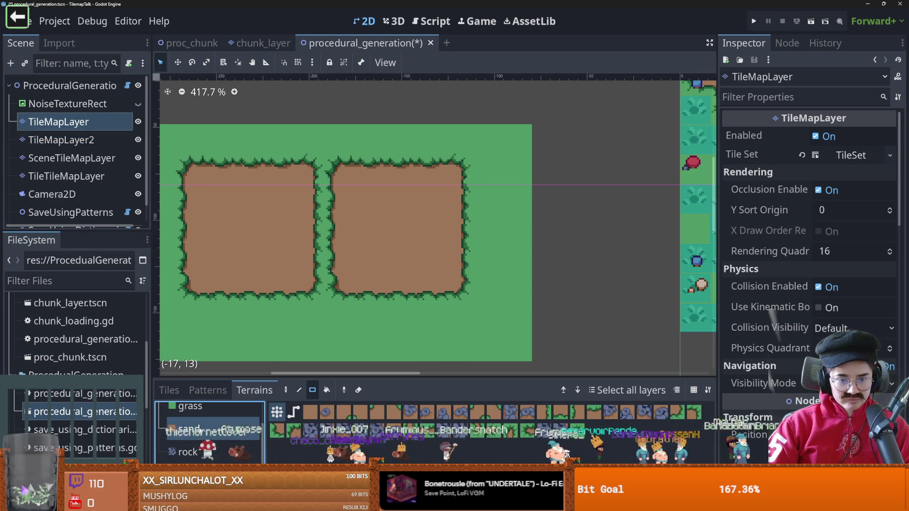
pyautogui.moveTo(322, 275); pyautogui.dragTo(322, 159)
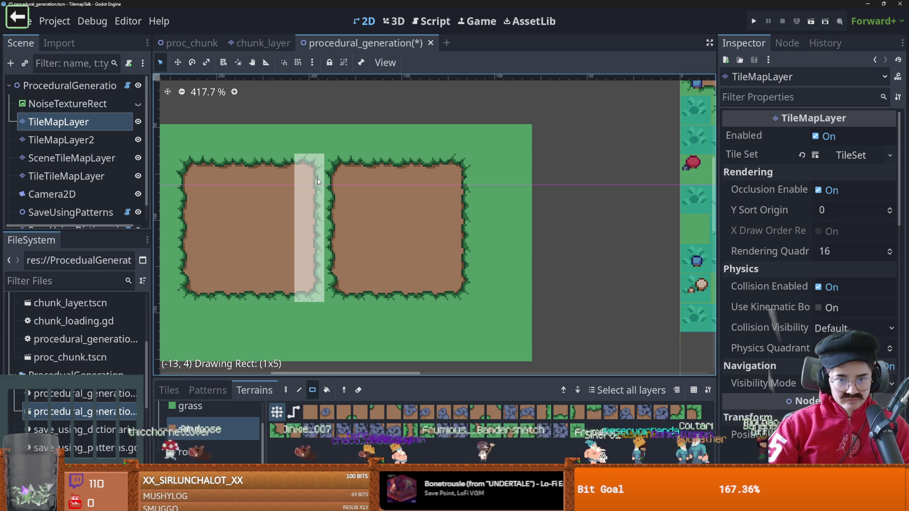
pyautogui.moveTo(339, 284); pyautogui.dragTo(334, 179)
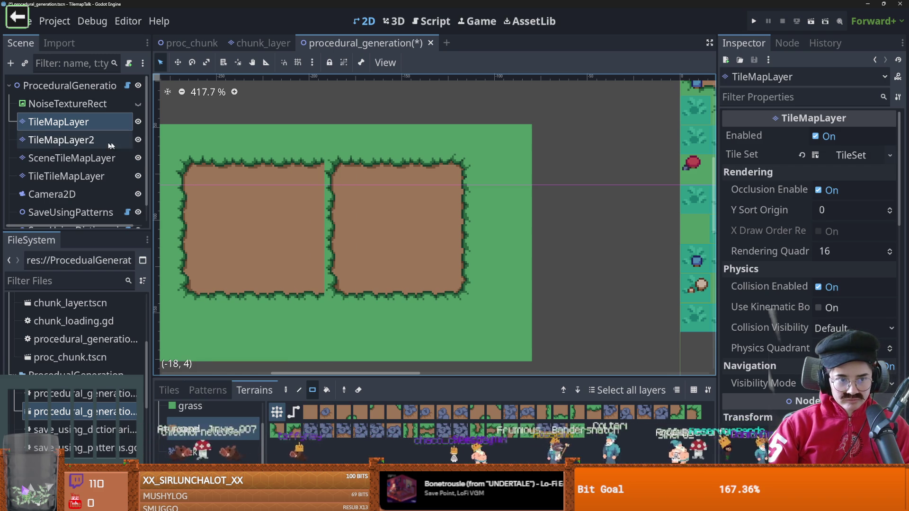
# Paint a sand column on TileMapLayer2 and move TileMapLayer2 above TileMapLayer
pyautogui.click(62, 140)
pyautogui.click(192, 429)
pyautogui.moveTo(310, 284)
pyautogui.mouseDown()
pyautogui.moveTo(321, 203)
pyautogui.moveTo(314, 165)
pyautogui.mouseUp()
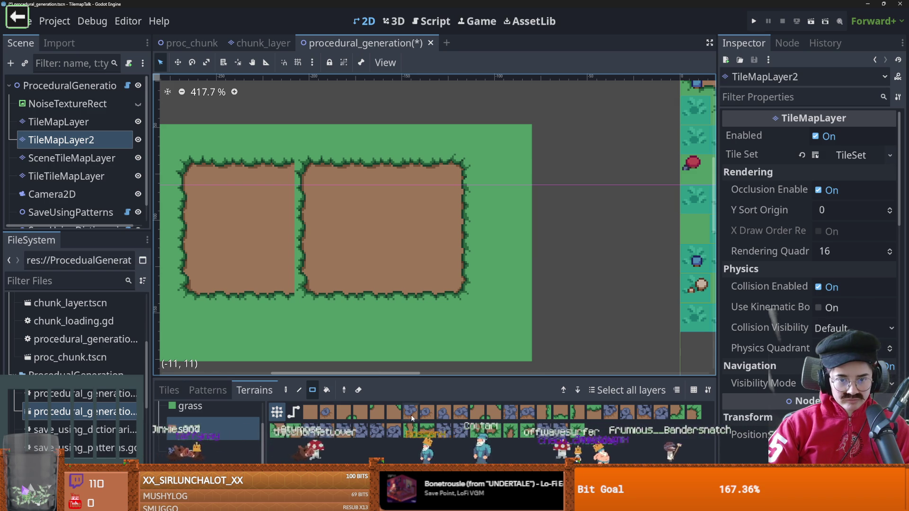
pyautogui.moveTo(62, 140)
pyautogui.mouseDown()
pyautogui.moveTo(75, 112)
pyautogui.moveTo(90, 148)
pyautogui.moveTo(72, 116)
pyautogui.mouseUp()
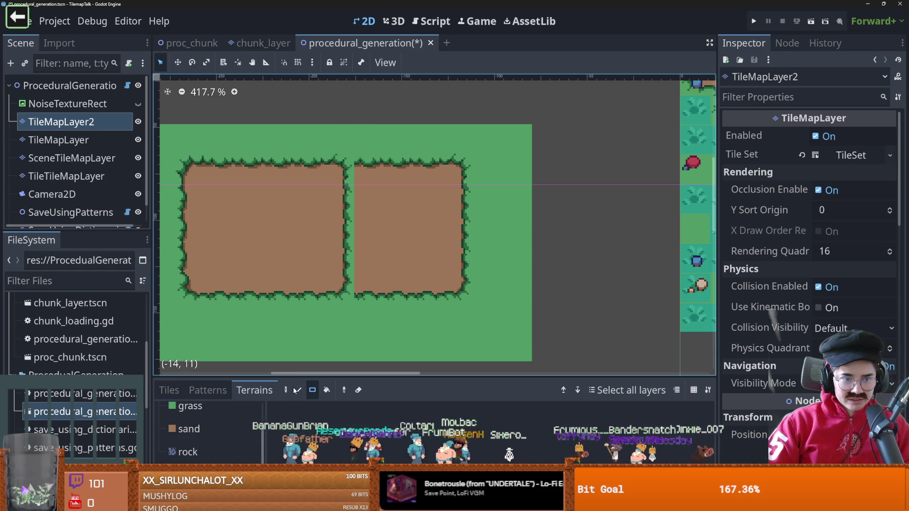
pyautogui.click(359, 390)
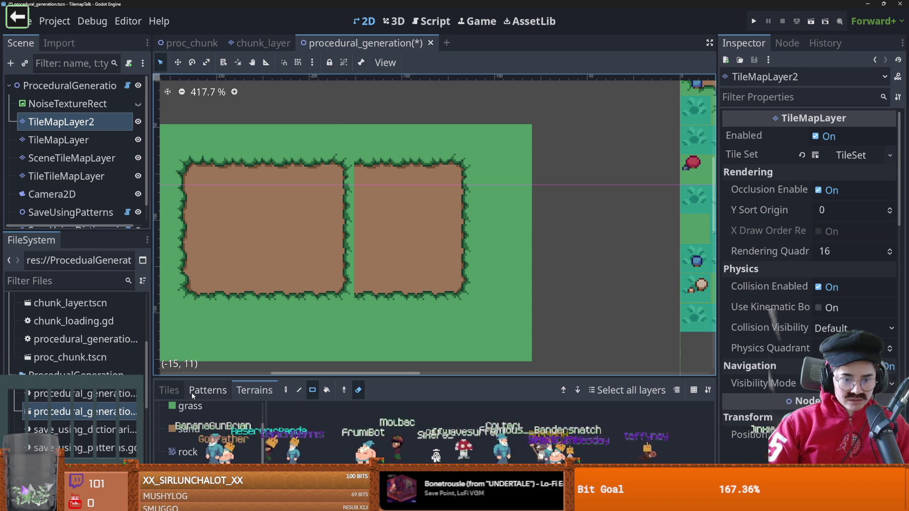
# Try erasing a grass tile above the gap and reordering the layers, undoing both
pyautogui.click(169, 390)
pyautogui.click(372, 390)
pyautogui.click(339, 138)
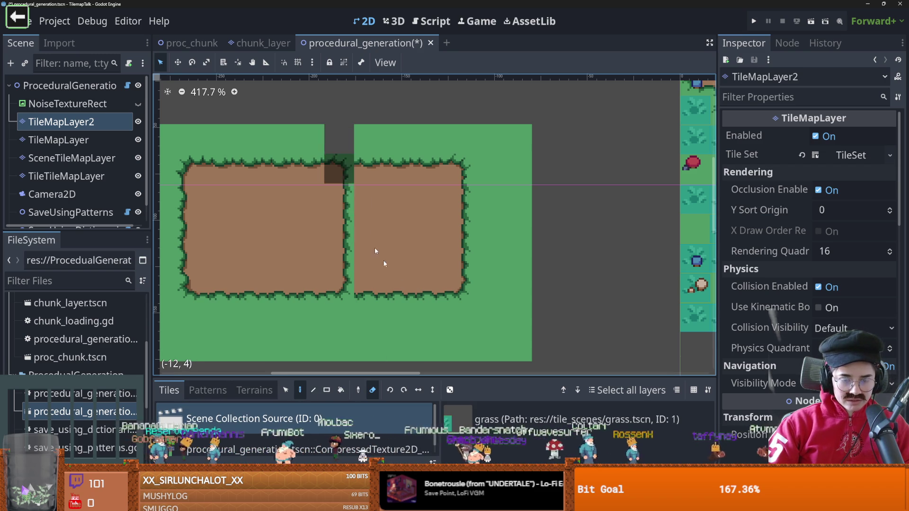
pyautogui.hotkey('ctrl', 'z')
pyautogui.moveTo(90, 144); pyautogui.dragTo(86, 111)
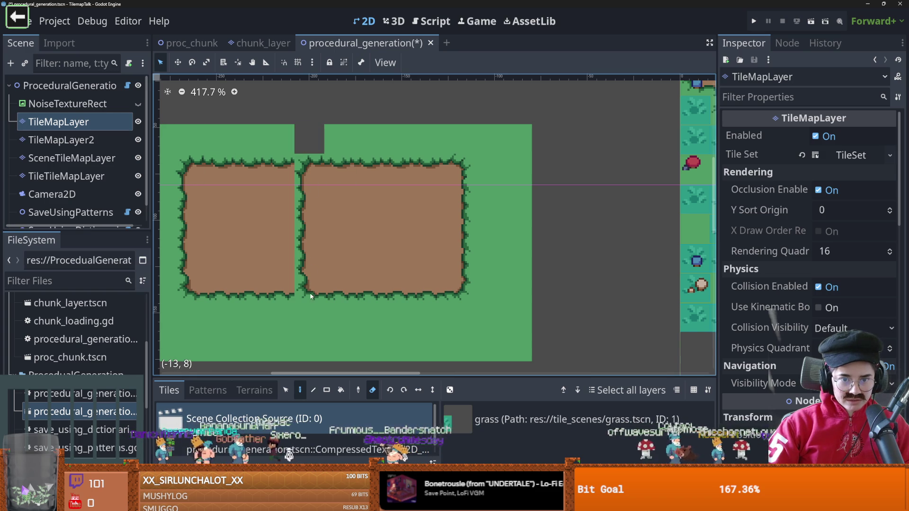
pyautogui.hotkey('ctrl', 'z')
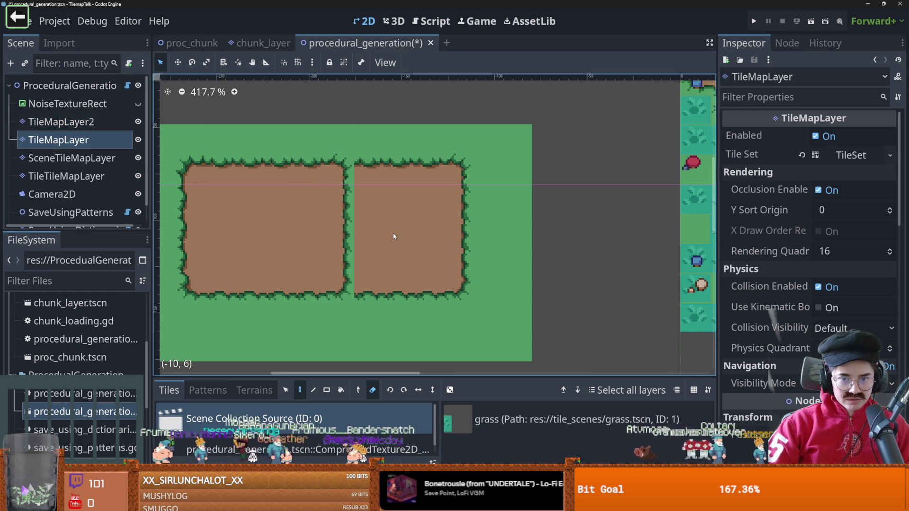
# Erase the grass column between the dirt blocks and toggle each layer's visibility to inspect it
pyautogui.moveTo(344, 203); pyautogui.dragTo(350, 296)
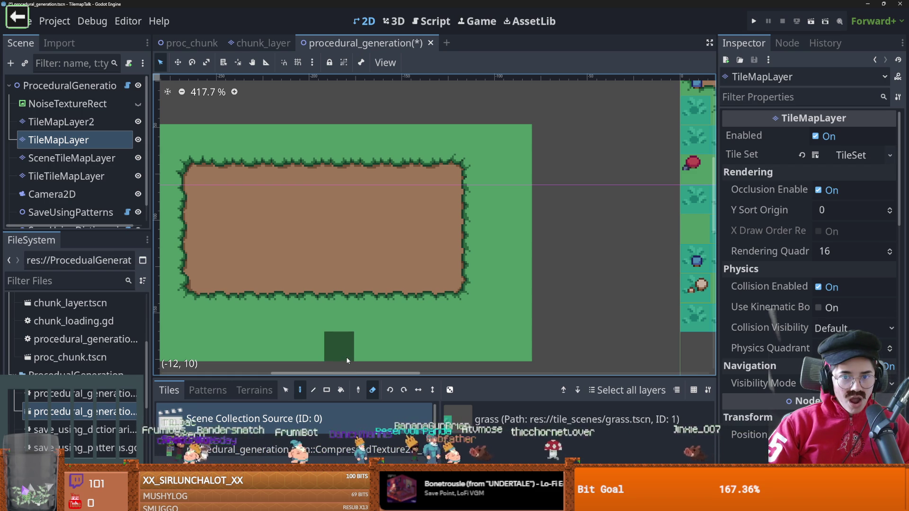
pyautogui.click(139, 121)
pyautogui.click(140, 122)
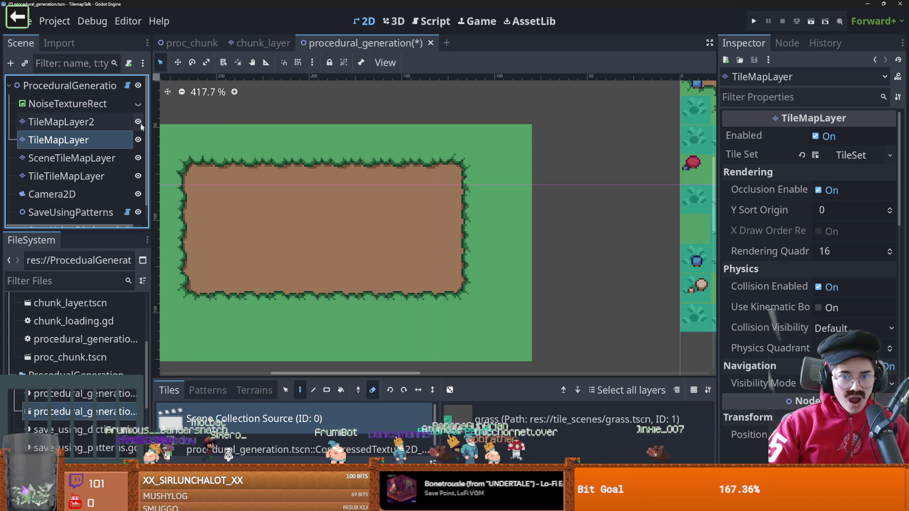
pyautogui.click(139, 140)
pyautogui.click(138, 140)
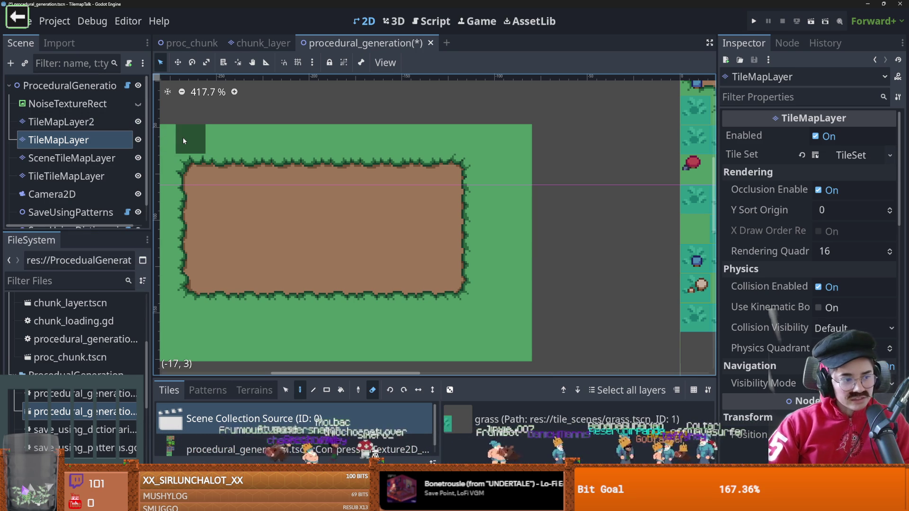
pyautogui.hotkey('ctrl', 'z')
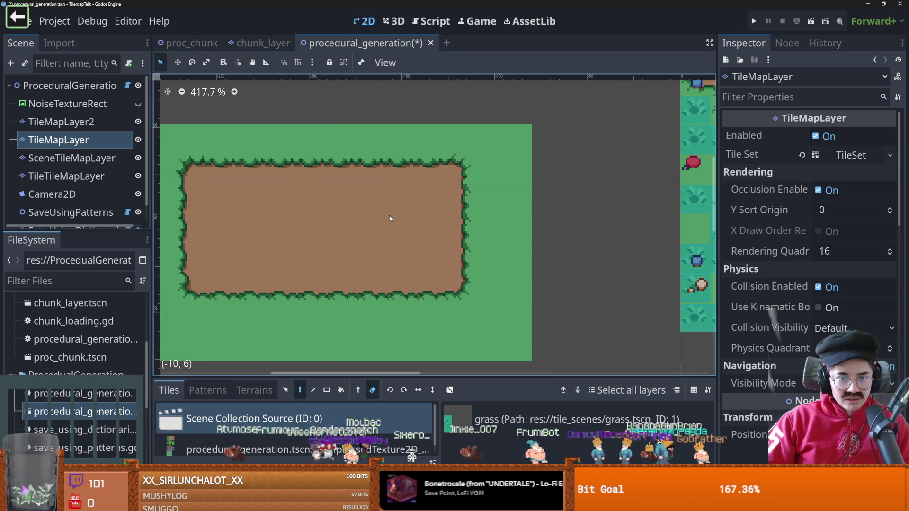
# On TileMapLayer2, erase grass tiles through the dirt and move it back below TileMapLayer
pyautogui.click(61, 122)
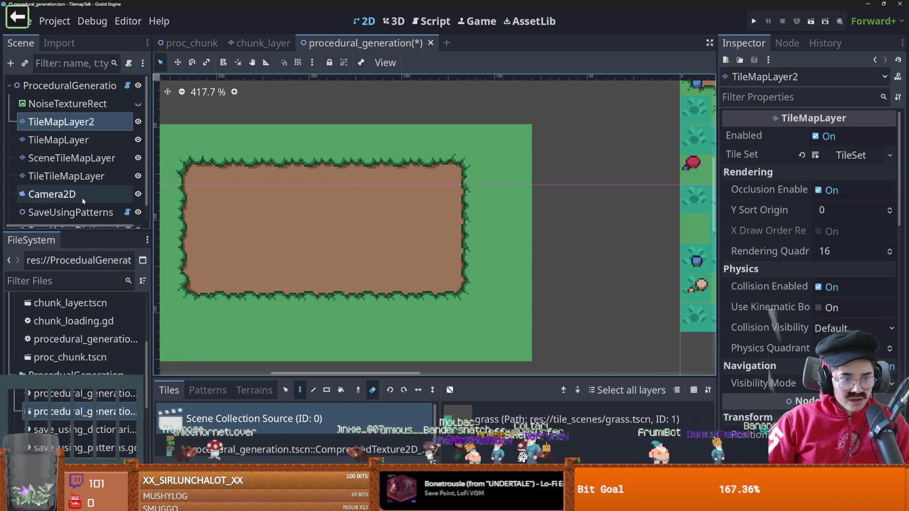
pyautogui.press('h')
pyautogui.hotkey('ctrl', 'z')
pyautogui.click(349, 284)
pyautogui.moveTo(355, 218); pyautogui.dragTo(354, 218)
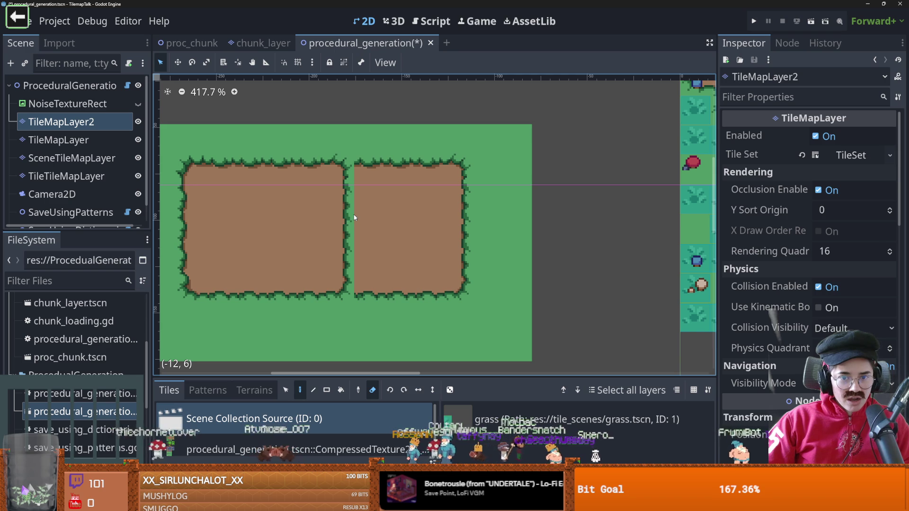
pyautogui.hotkey('ctrl', 'Down')
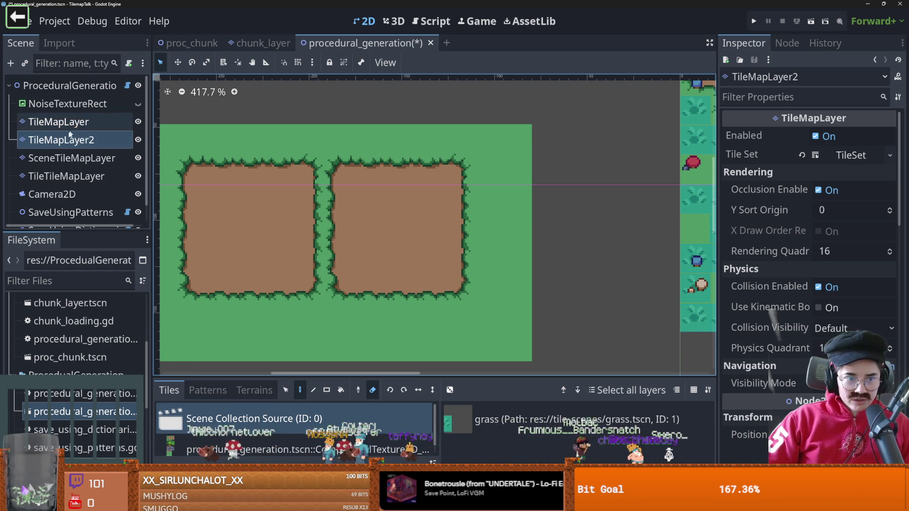
# On TileMapLayer, paint terrain down the grass column using the Terrains options
pyautogui.click(134, 124)
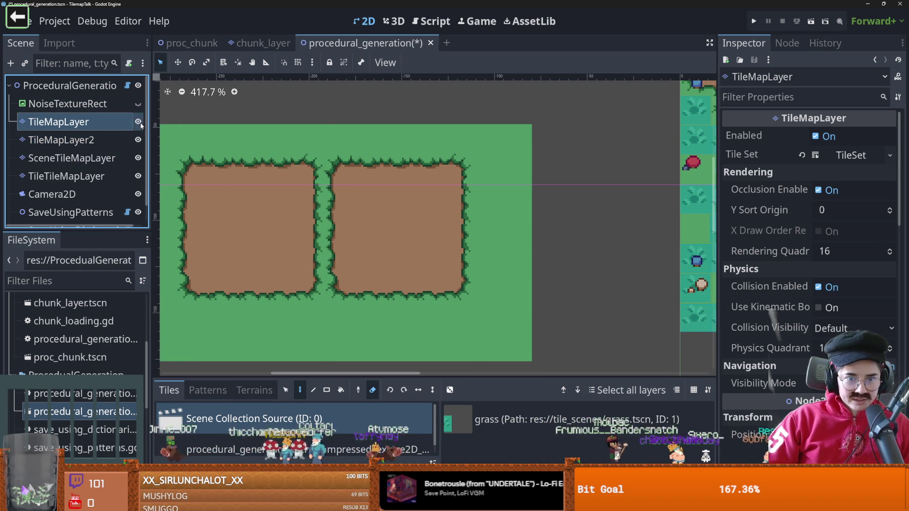
pyautogui.scroll(-1, 318, 294)
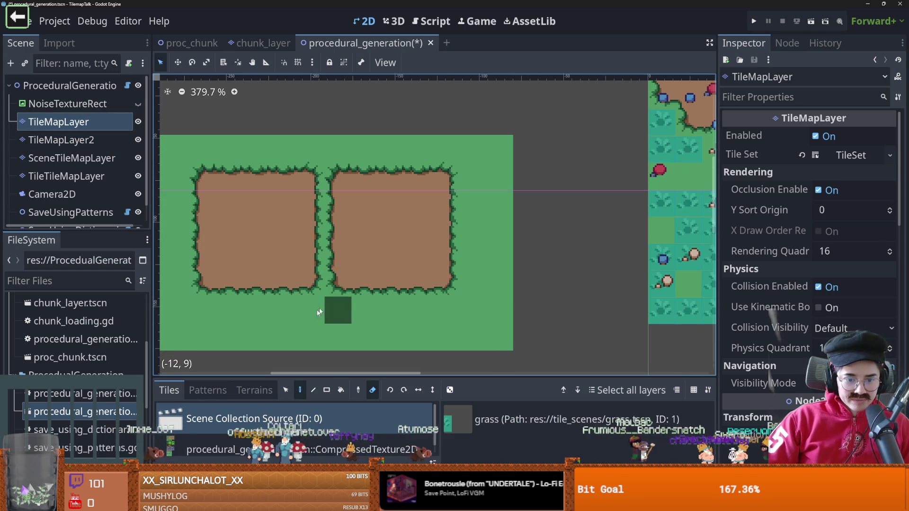
pyautogui.click(246, 386)
pyautogui.moveTo(326, 155); pyautogui.dragTo(333, 341)
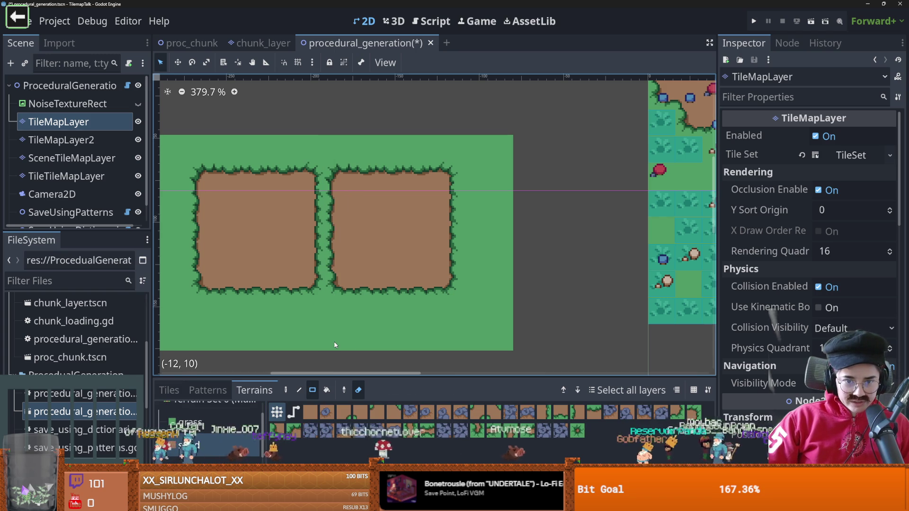
# Draw a grass terrain rectangle over the column between the squares, checking with TileMapLayer2 hidden
pyautogui.moveTo(313, 171); pyautogui.dragTo(327, 273)
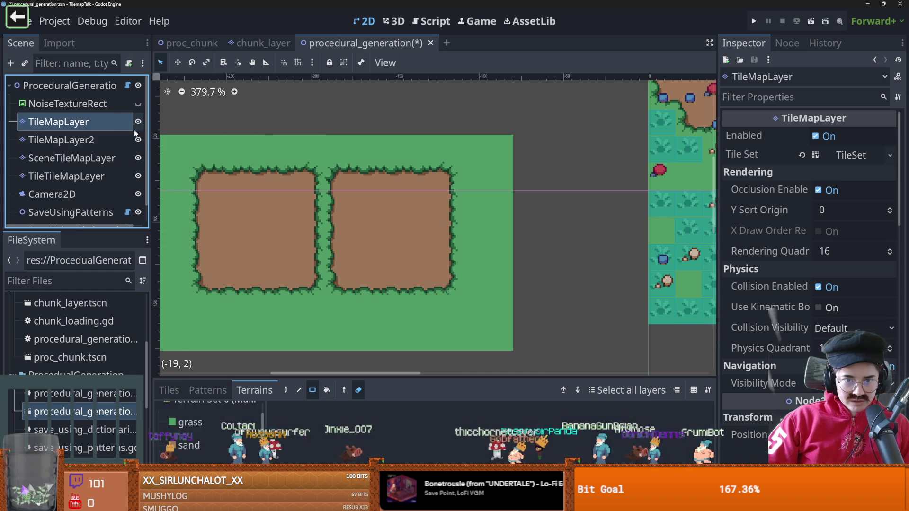
pyautogui.click(214, 422)
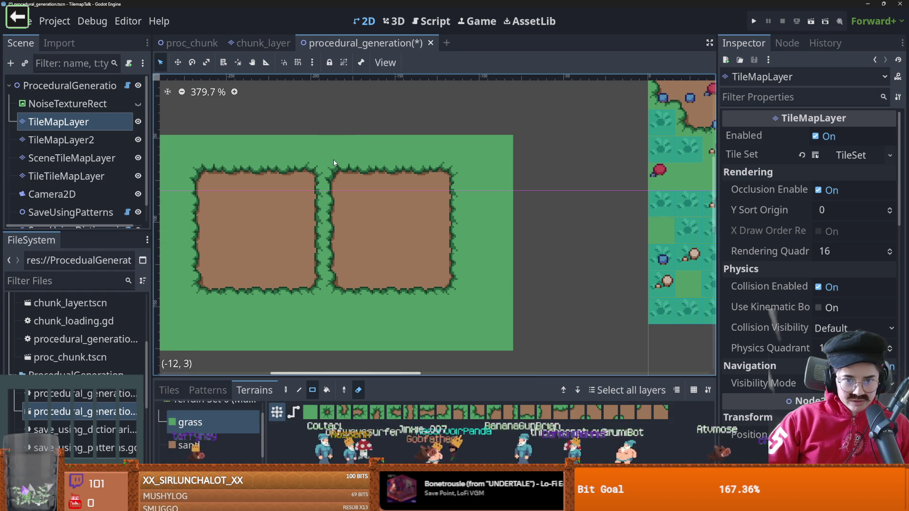
pyautogui.moveTo(343, 349); pyautogui.dragTo(343, 346)
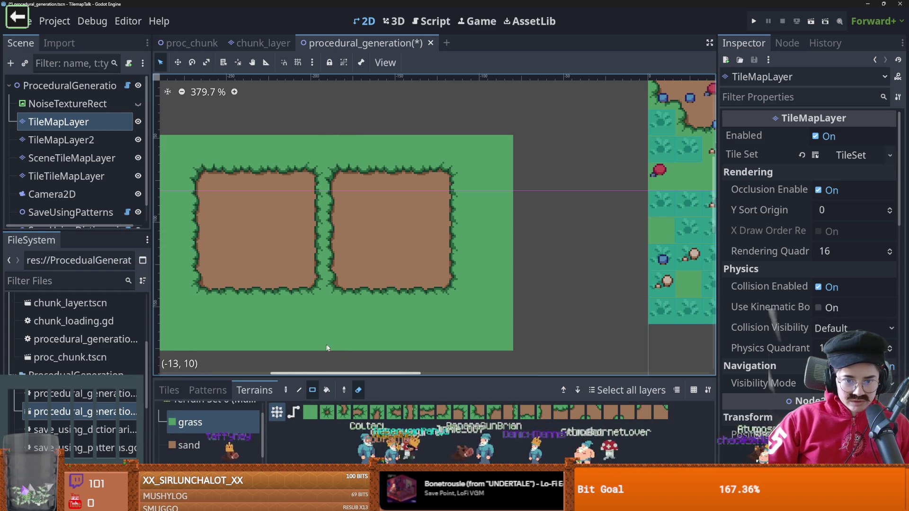
pyautogui.click(139, 141)
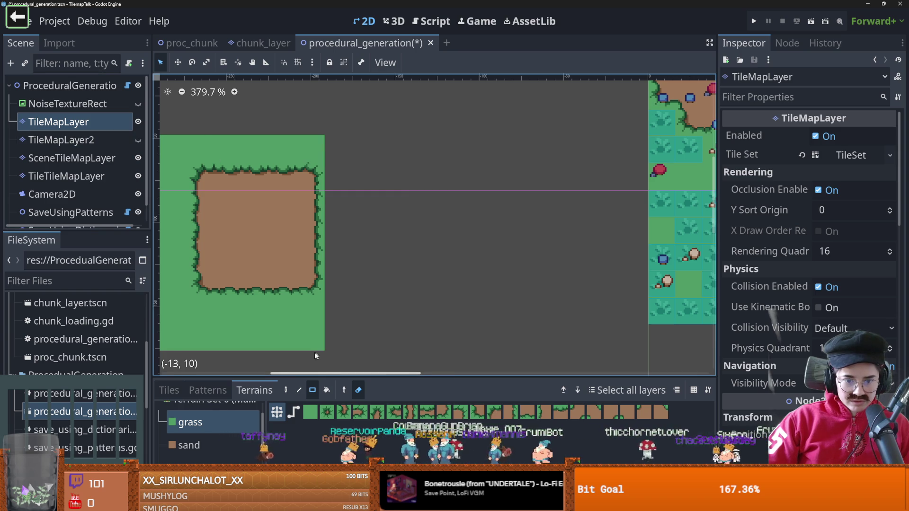
pyautogui.click(138, 141)
pyautogui.click(138, 140)
# Paint sand up the column between the squares with the terrain Paint tool
pyautogui.click(286, 389)
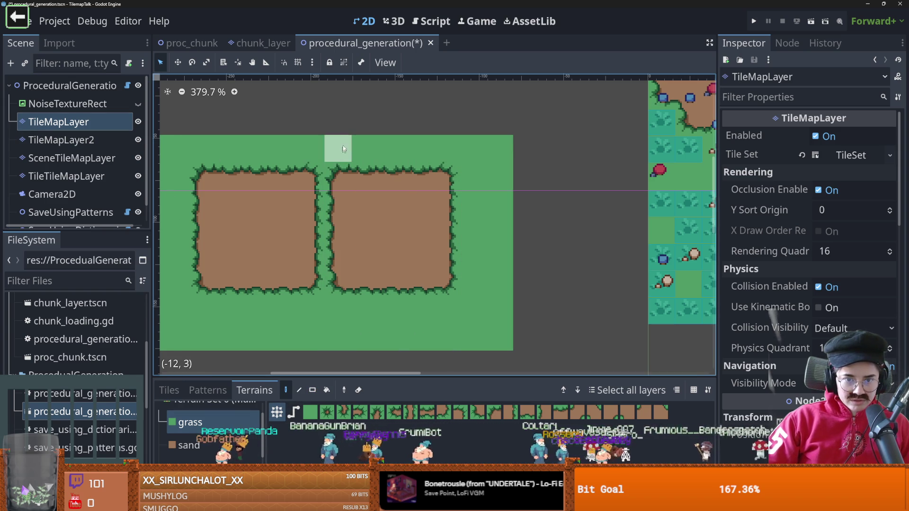
pyautogui.click(189, 445)
pyautogui.moveTo(328, 259); pyautogui.dragTo(338, 183)
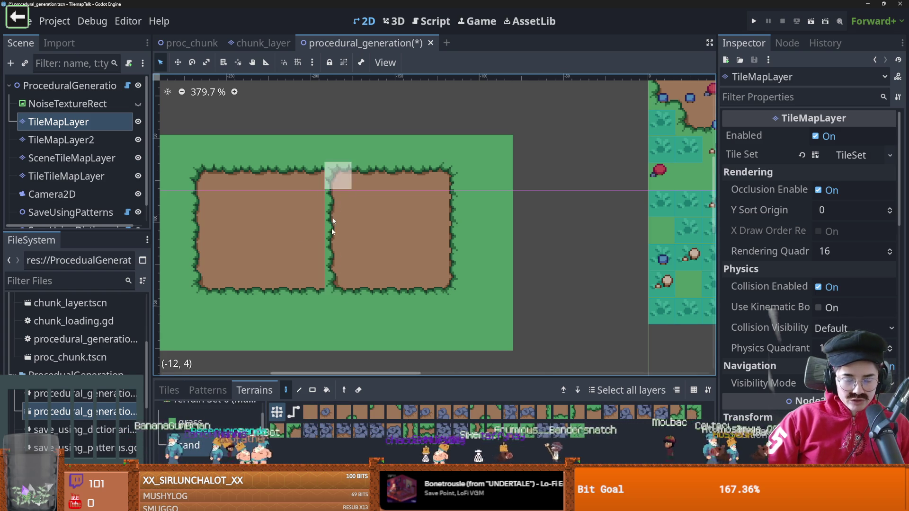
pyautogui.click(81, 147)
pyautogui.press('r')
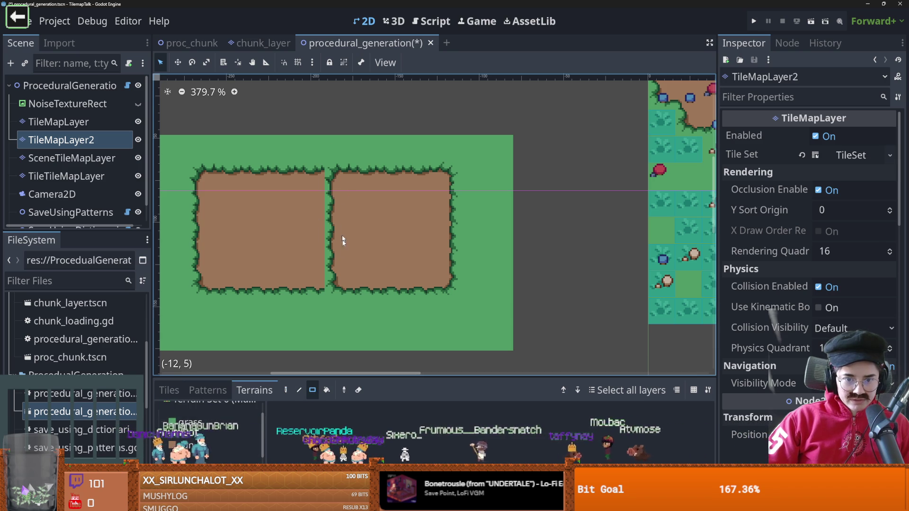
pyautogui.moveTo(338, 143)
pyautogui.mouseDown()
pyautogui.moveTo(338, 370)
pyautogui.moveTo(331, 260)
pyautogui.mouseUp()
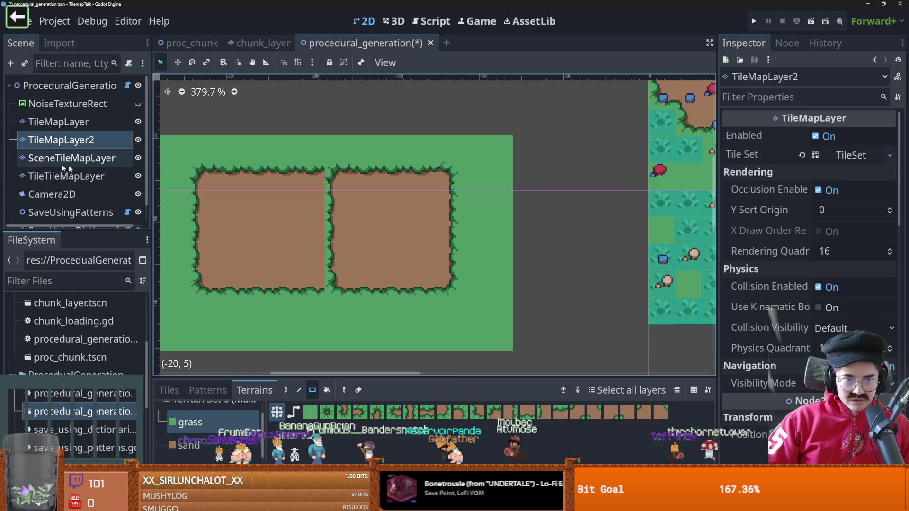
pyautogui.click(58, 121)
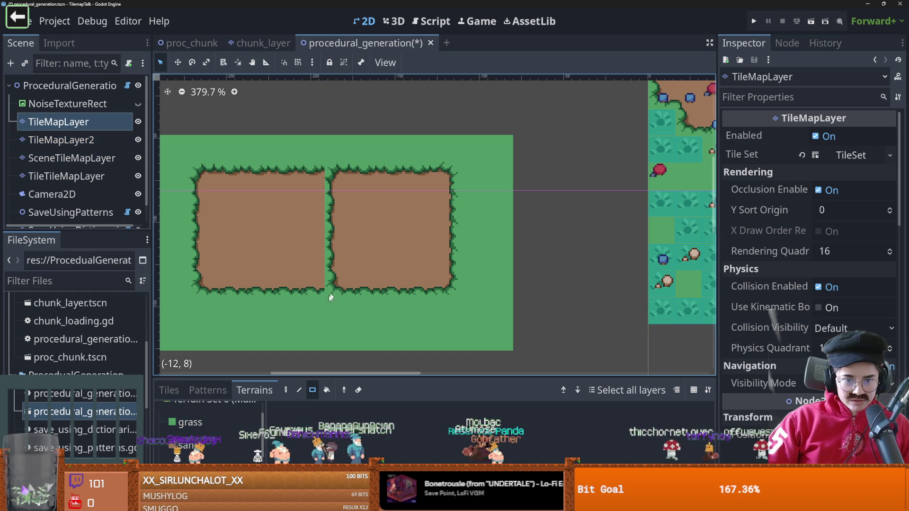
pyautogui.click(205, 421)
pyautogui.click(359, 390)
pyautogui.moveTo(337, 141); pyautogui.dragTo(336, 349)
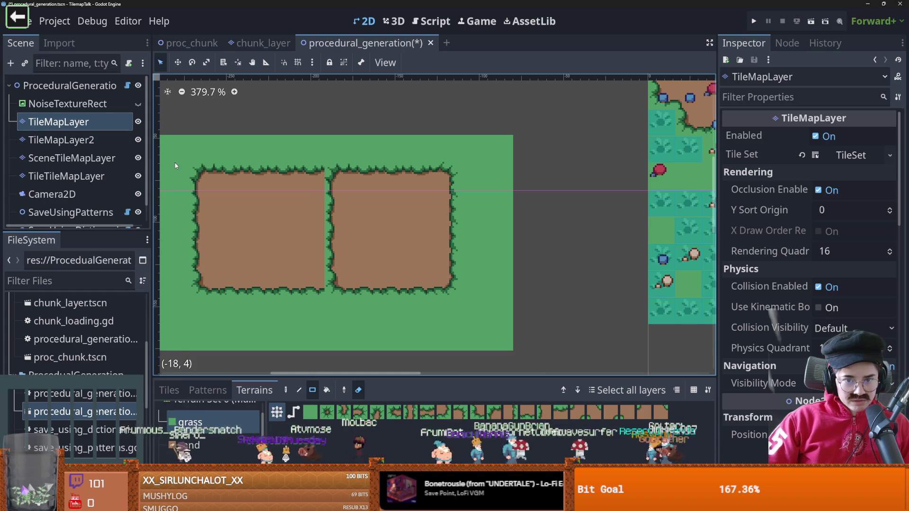
pyautogui.moveTo(312, 173); pyautogui.dragTo(312, 284)
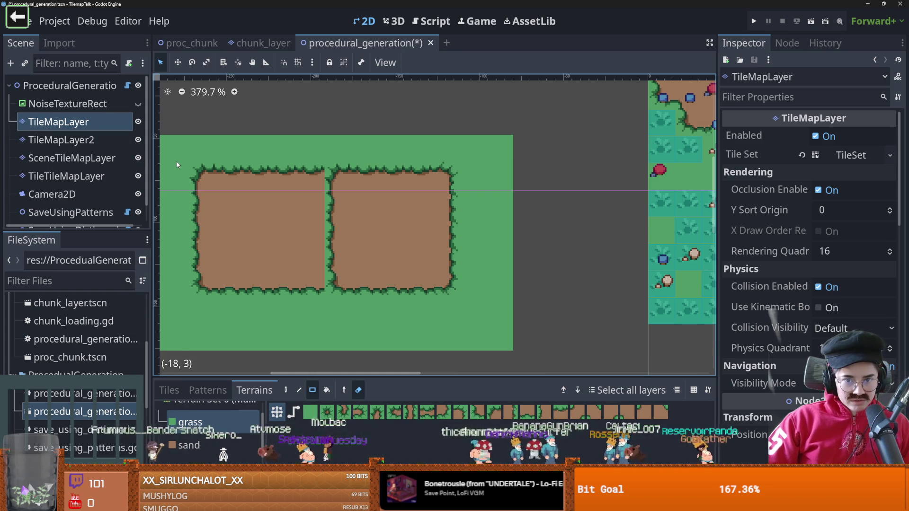
pyautogui.click(114, 140)
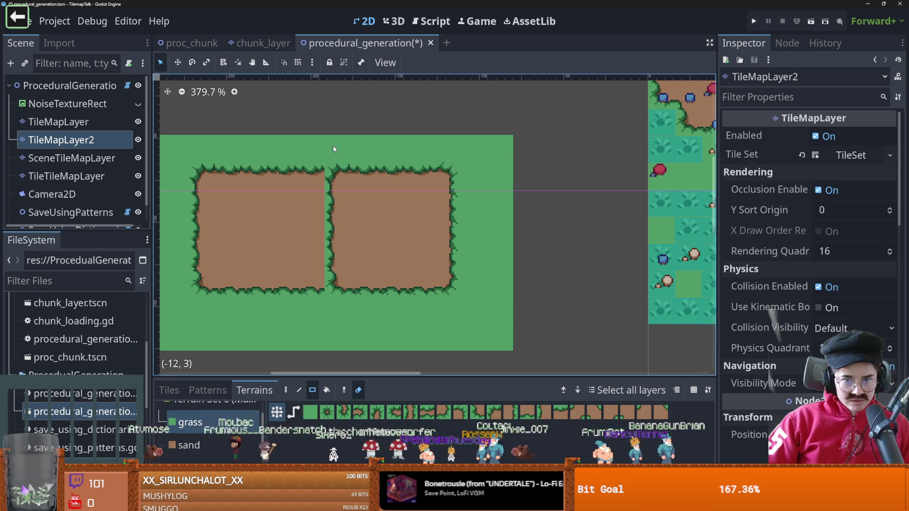
pyautogui.click(331, 194)
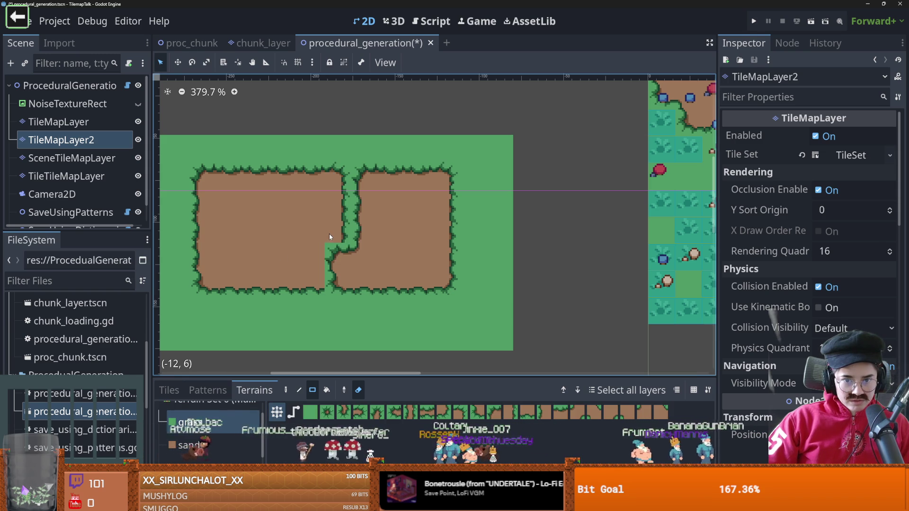
pyautogui.moveTo(331, 254)
pyautogui.mouseDown()
pyautogui.moveTo(328, 282)
pyautogui.moveTo(363, 271)
pyautogui.moveTo(374, 231)
pyautogui.mouseUp()
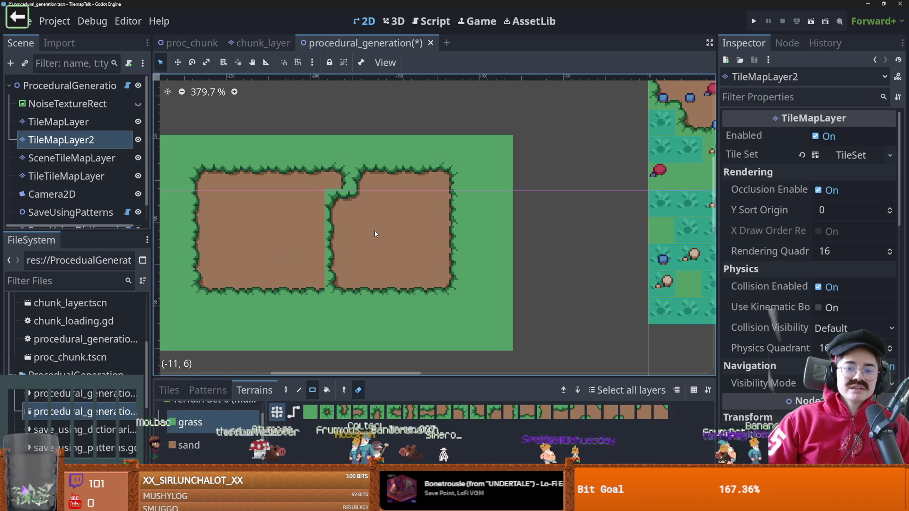
pyautogui.hotkey('ctrl', 'z')
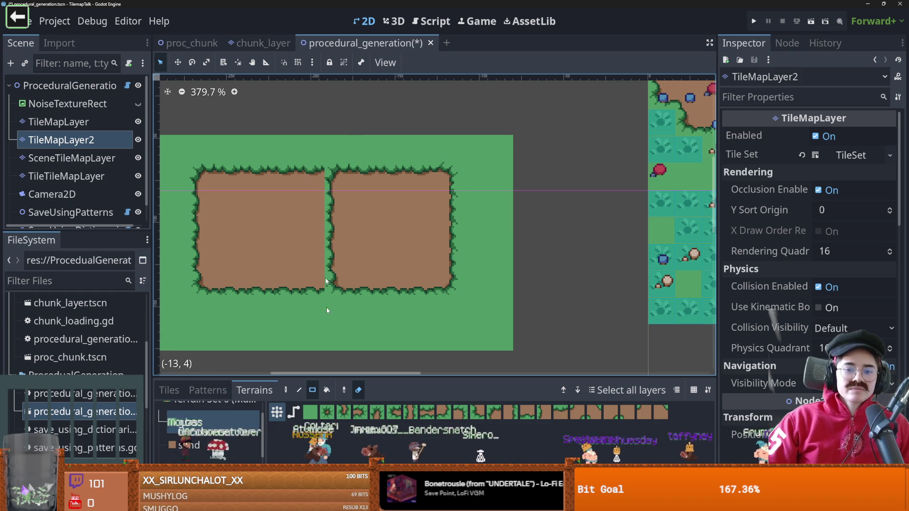
pyautogui.moveTo(325, 287); pyautogui.dragTo(312, 311)
pyautogui.moveTo(312, 176)
pyautogui.mouseDown()
pyautogui.moveTo(313, 281)
pyautogui.moveTo(333, 273)
pyautogui.mouseUp()
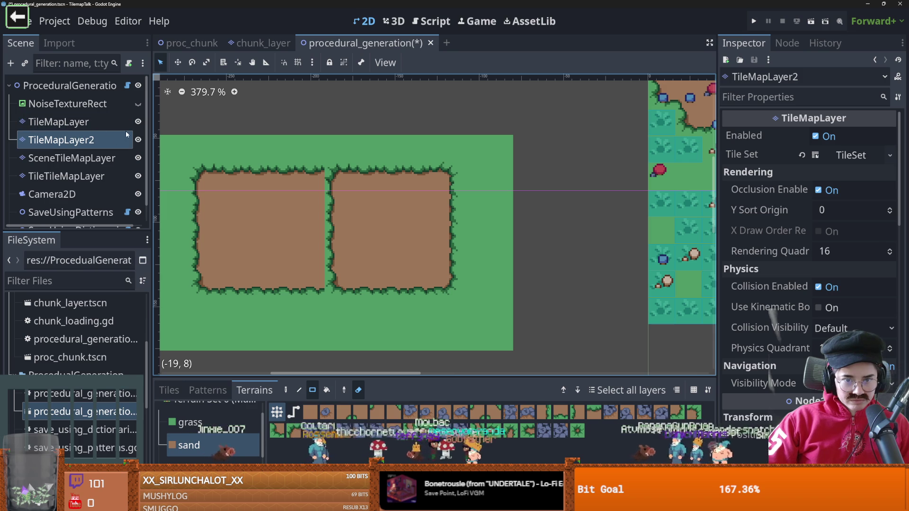
# Draw terrain rectangles below the squares and near the top, toggling TileMapLayer2 to check
pyautogui.click(138, 140)
pyautogui.click(138, 140)
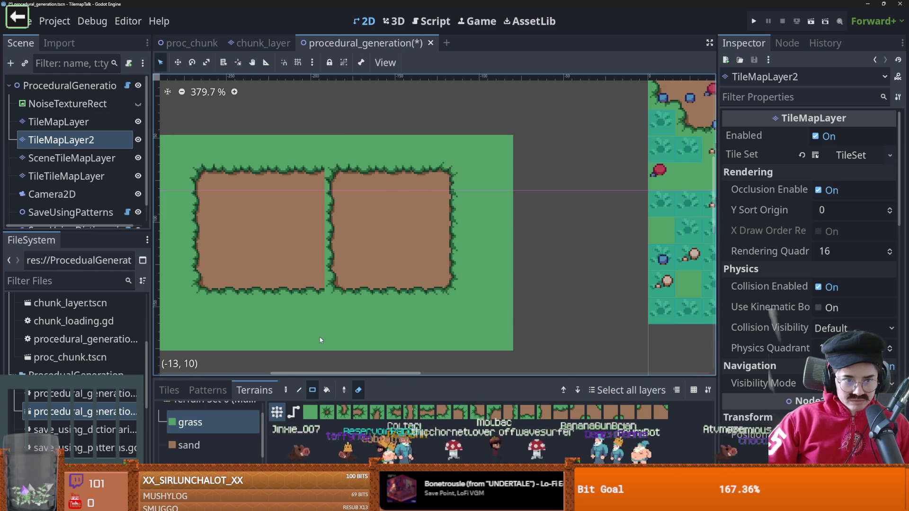
pyautogui.moveTo(314, 329); pyautogui.dragTo(316, 299)
pyautogui.moveTo(317, 145); pyautogui.dragTo(323, 284)
# Fill a vertical strip of column -13 with sand terrain
pyautogui.click(189, 445)
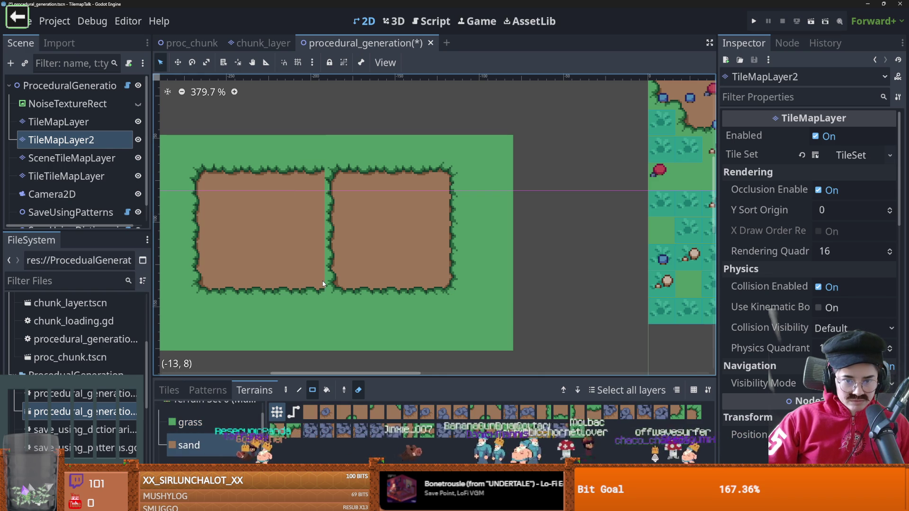
pyautogui.click(359, 390)
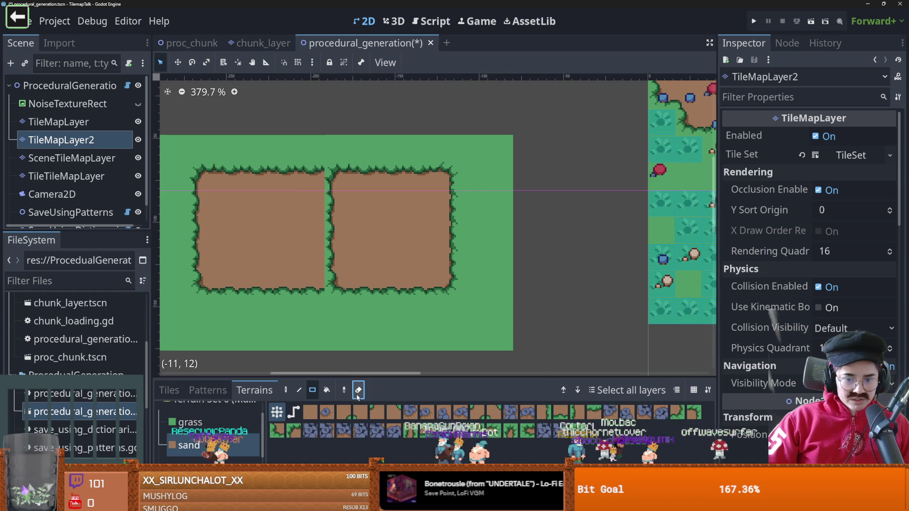
pyautogui.moveTo(320, 284); pyautogui.dragTo(319, 185)
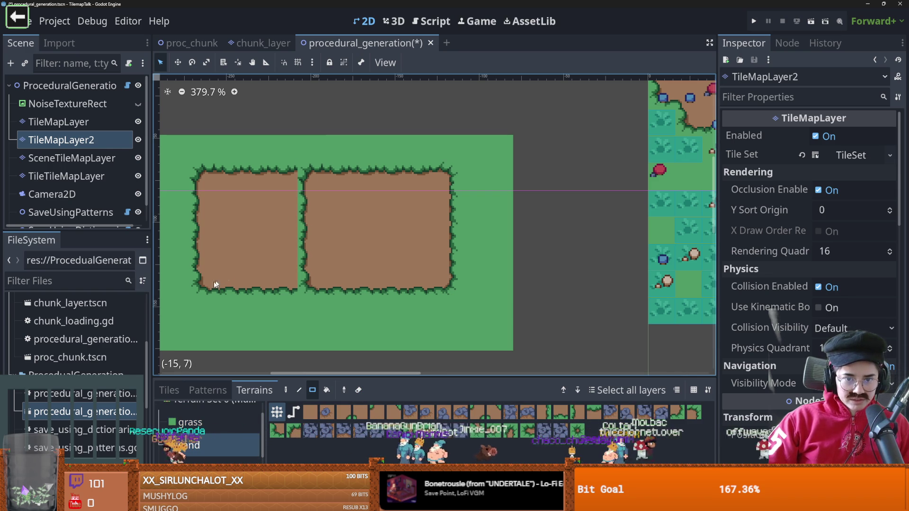
# Paint a grass terrain tile above the map
pyautogui.click(211, 423)
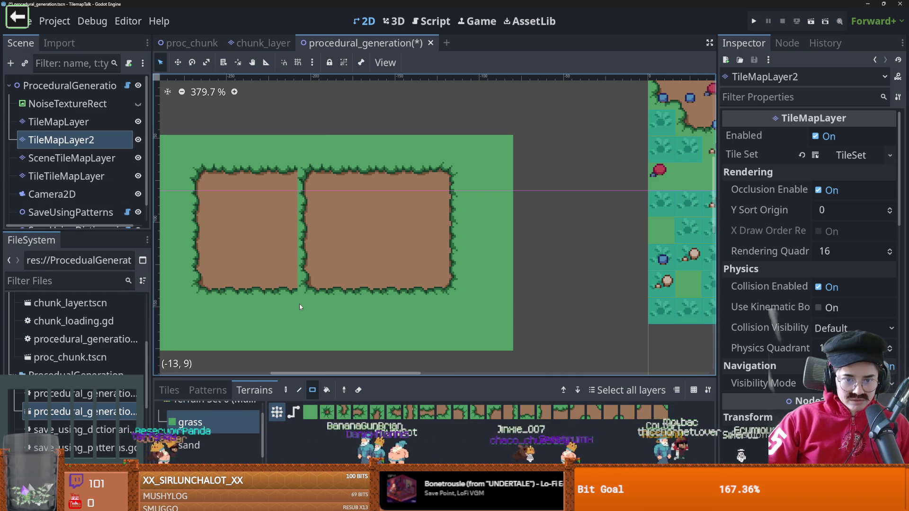
pyautogui.moveTo(308, 132); pyautogui.dragTo(308, 157)
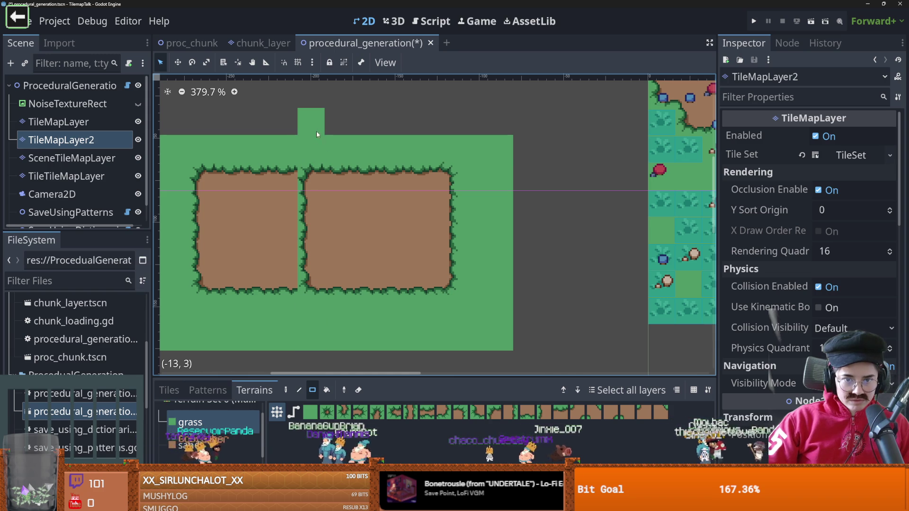
pyautogui.click(359, 390)
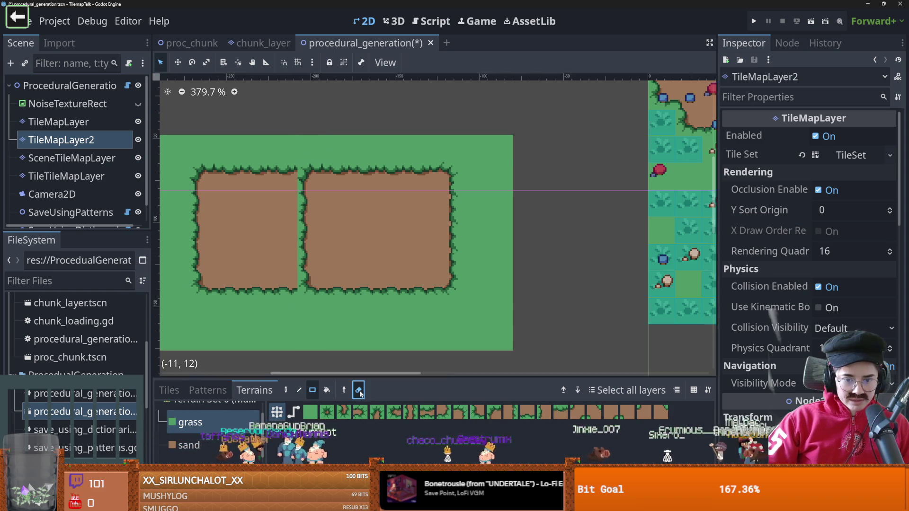
pyautogui.click(169, 390)
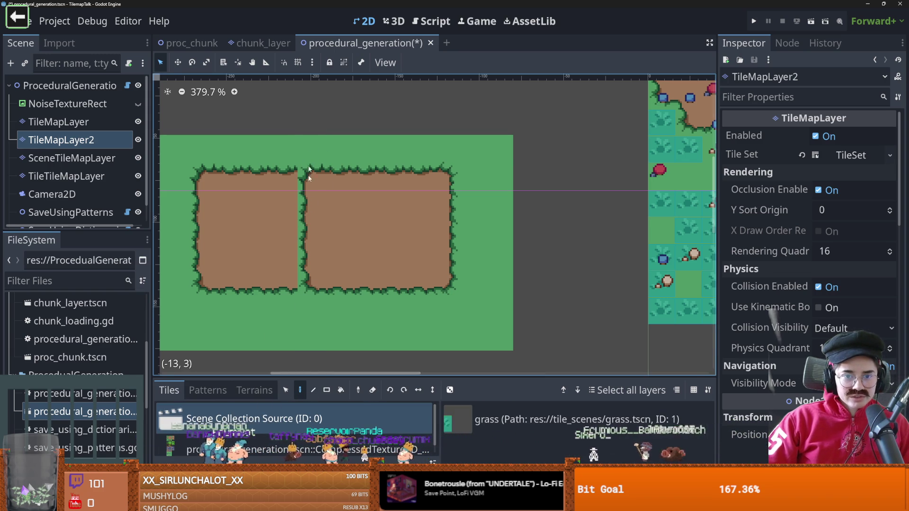
# Erase the grass column between the dirt rectangles, then undo the erase
pyautogui.click(372, 390)
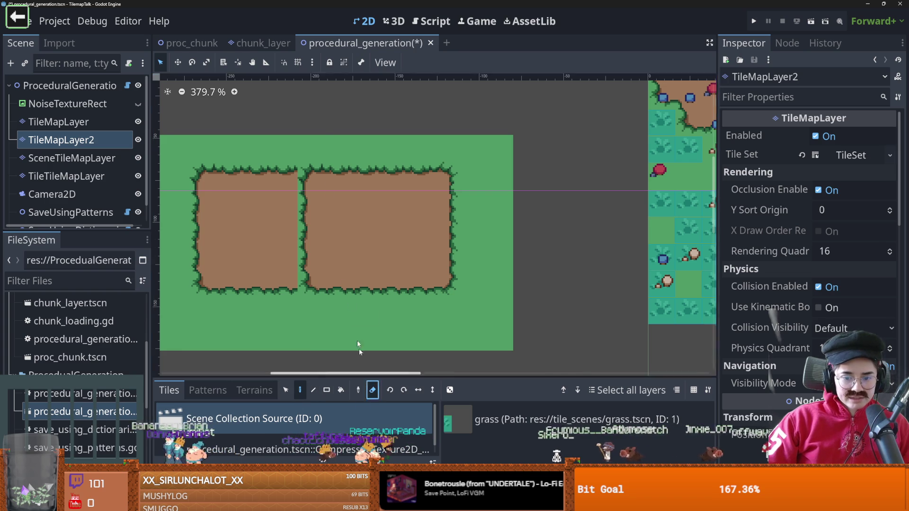
pyautogui.moveTo(306, 135); pyautogui.dragTo(314, 363)
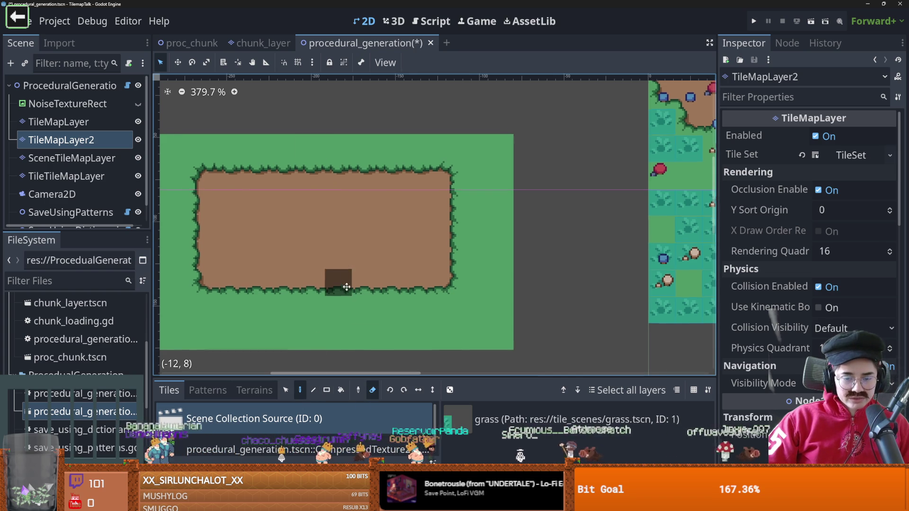
pyautogui.scroll(-1, 334, 284)
pyautogui.scroll(1, 346, 237)
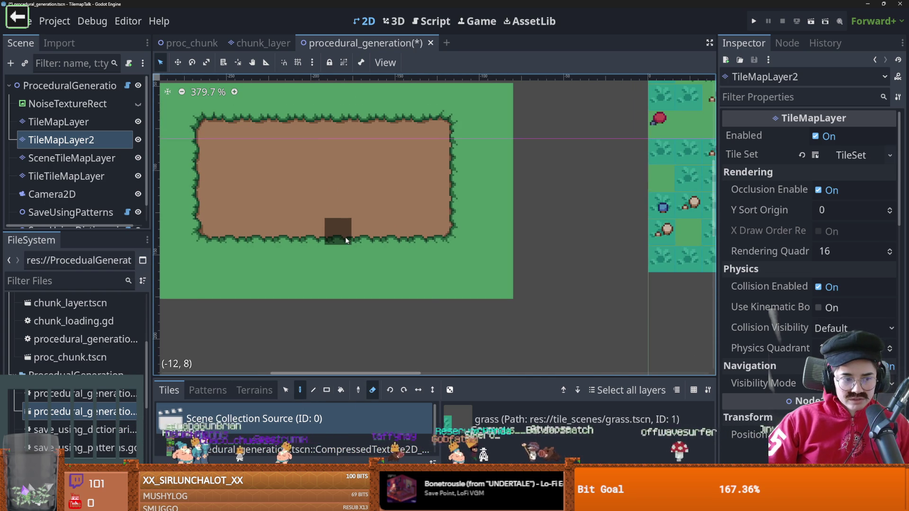
pyautogui.hotkey('ctrl', 'z')
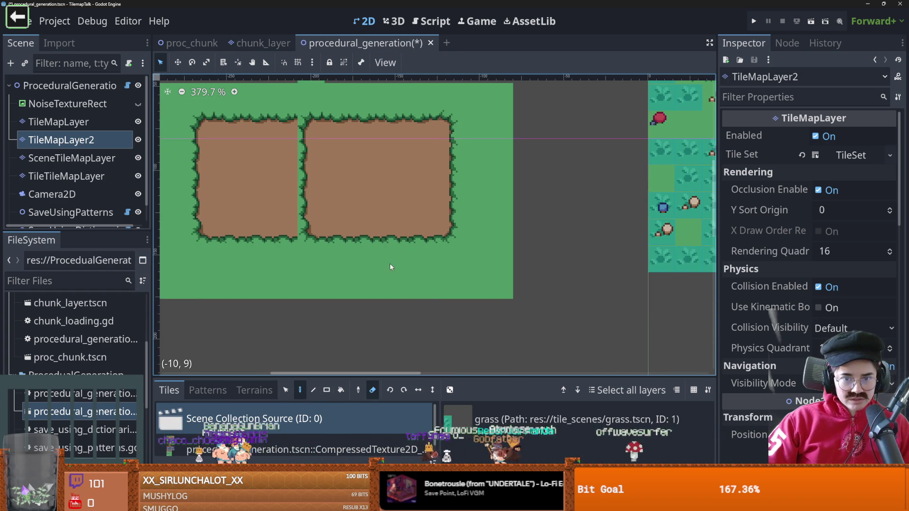
pyautogui.hotkey('ctrl', 'z')
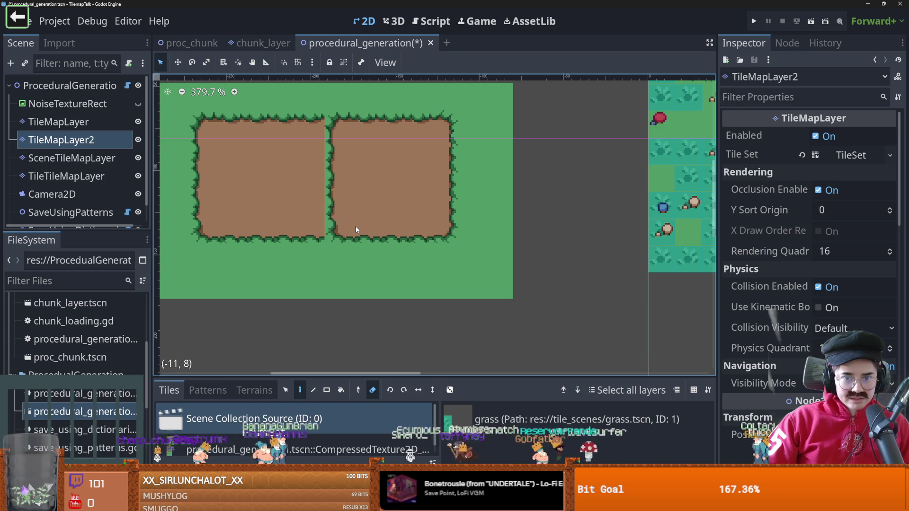
# Repaint the column between the dirt patches, undo it, and toggle TileMapLayer2 to compare
pyautogui.hotkey('ctrl', 'z')
pyautogui.hotkey('ctrl', 'shift', 'z')
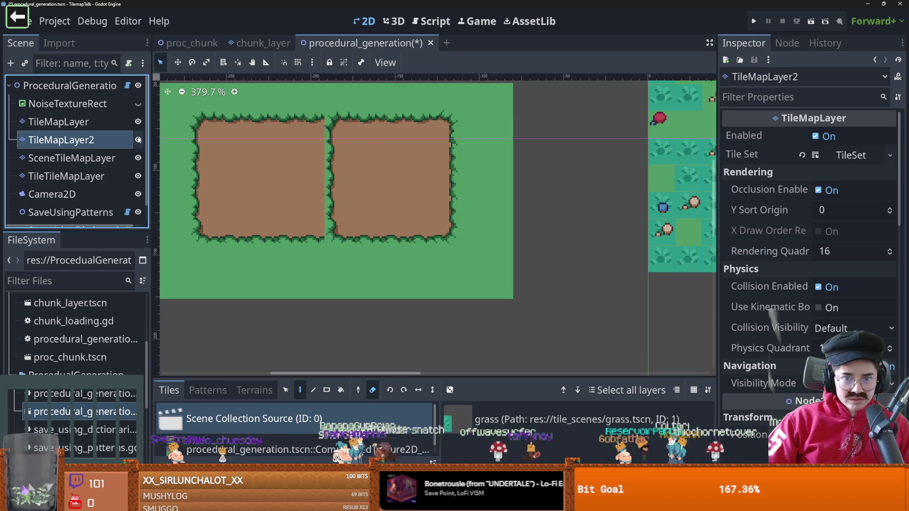
pyautogui.scroll(1, 356, 209)
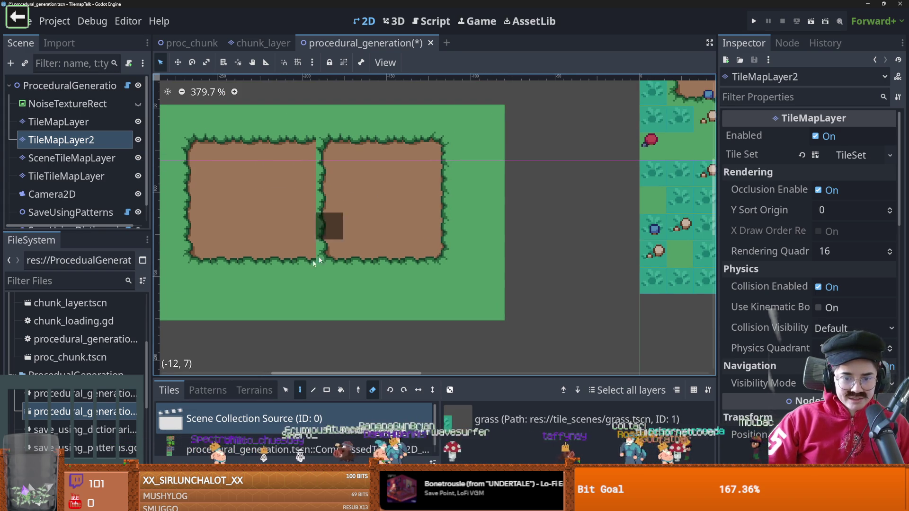
pyautogui.moveTo(325, 139); pyautogui.dragTo(327, 314)
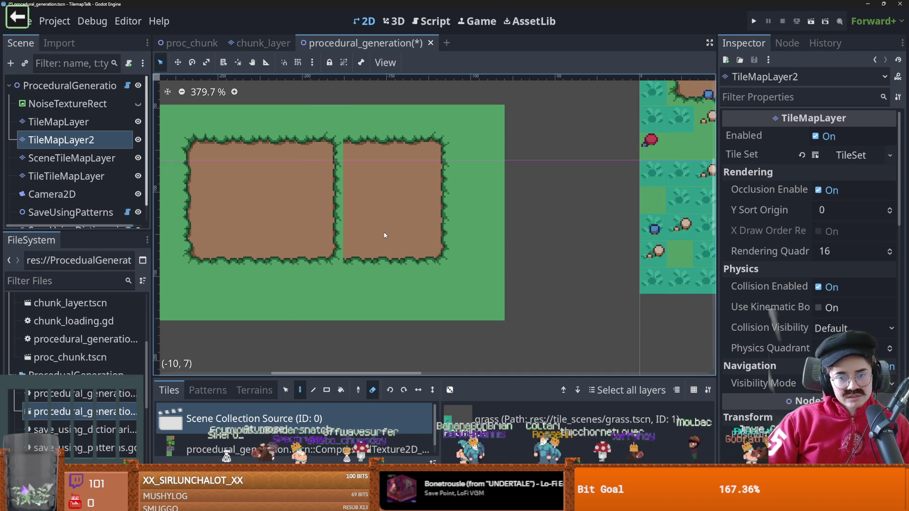
pyautogui.hotkey('ctrl', 'z')
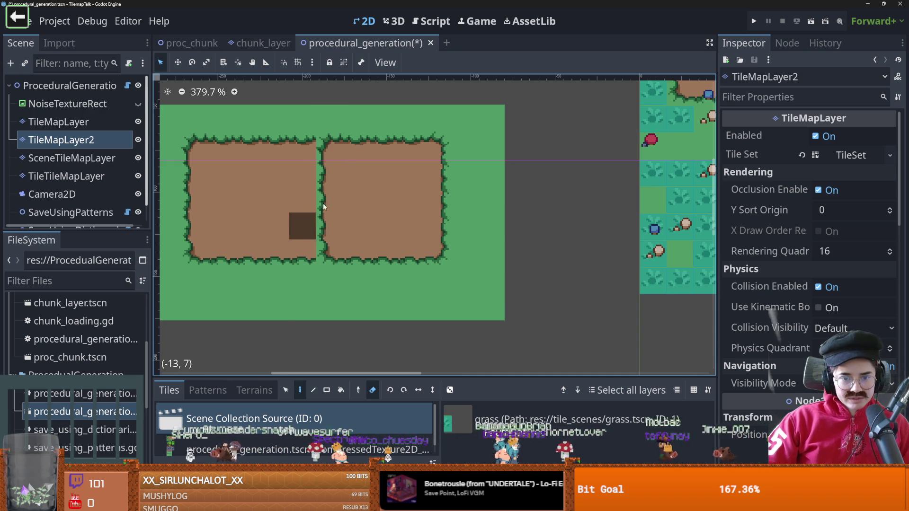
pyautogui.click(137, 141)
pyautogui.click(137, 140)
pyautogui.click(138, 140)
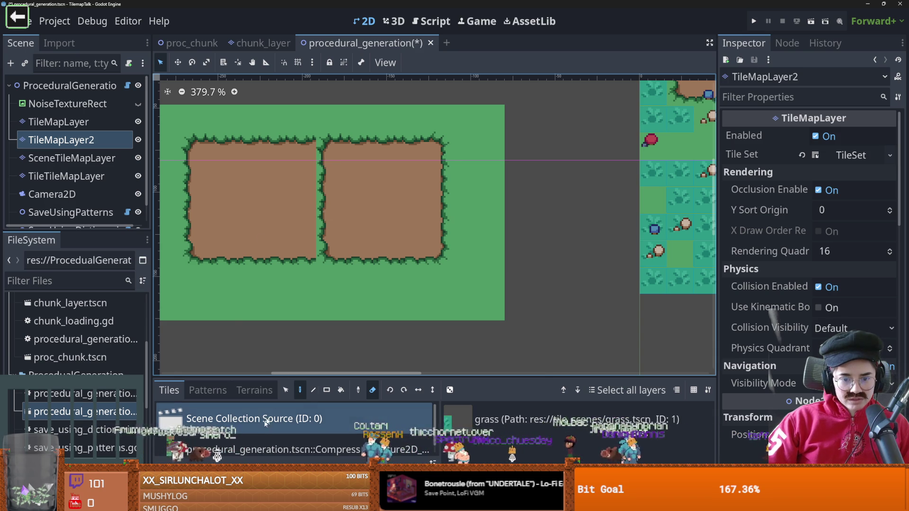
# Paint two small grass terrain rectangles in the column between the patches
pyautogui.click(254, 390)
pyautogui.click(216, 426)
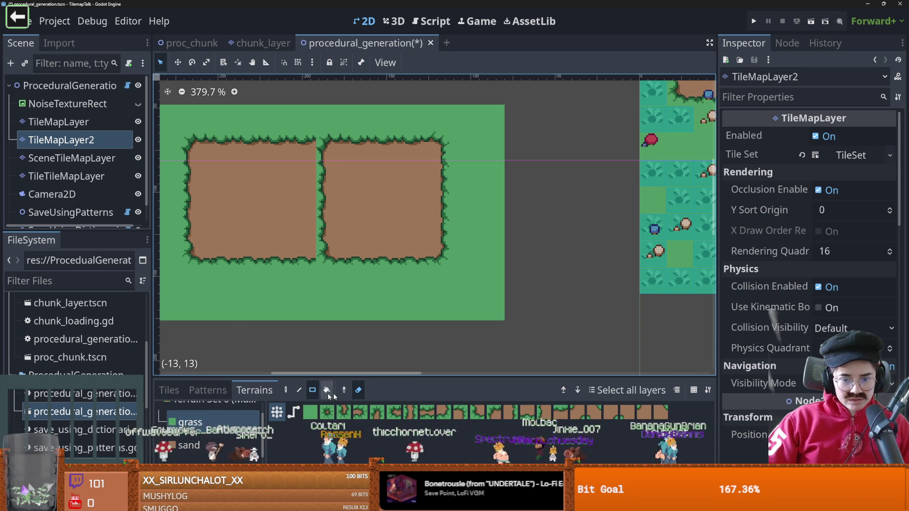
pyautogui.moveTo(310, 307); pyautogui.dragTo(308, 274)
pyautogui.moveTo(308, 125); pyautogui.dragTo(305, 255)
pyautogui.click(188, 445)
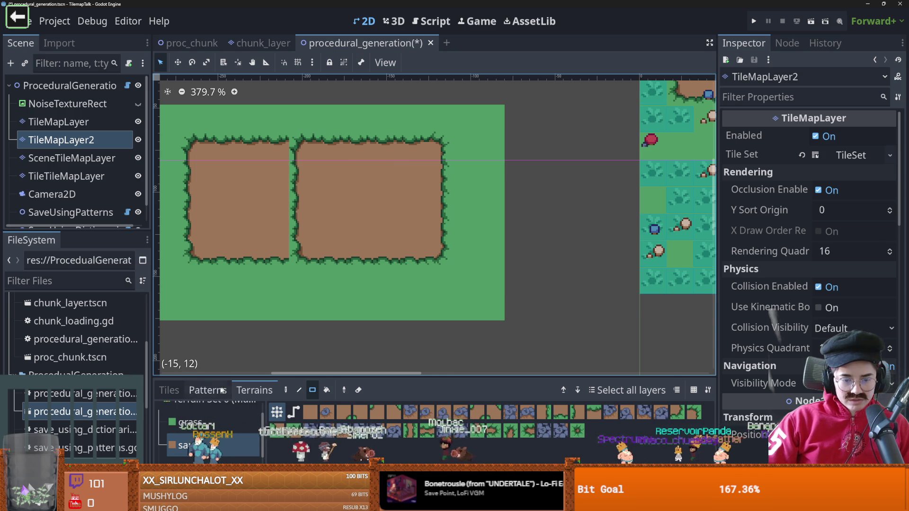
# Erase the grass strip between the dirt patches, undo it, and compare with TileMapLayer2 toggled
pyautogui.press('e')
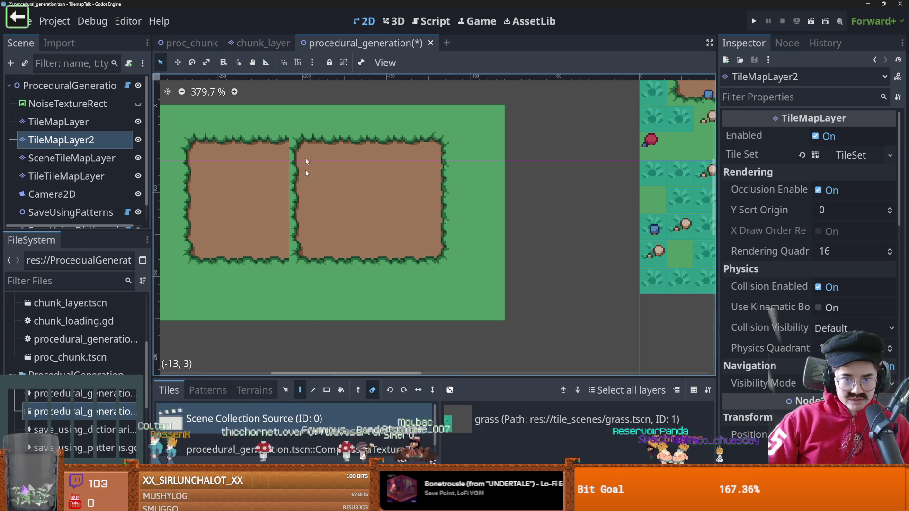
pyautogui.moveTo(296, 142); pyautogui.dragTo(297, 260)
pyautogui.scroll(-2, 320, 291)
pyautogui.hotkey('ctrl', 'z')
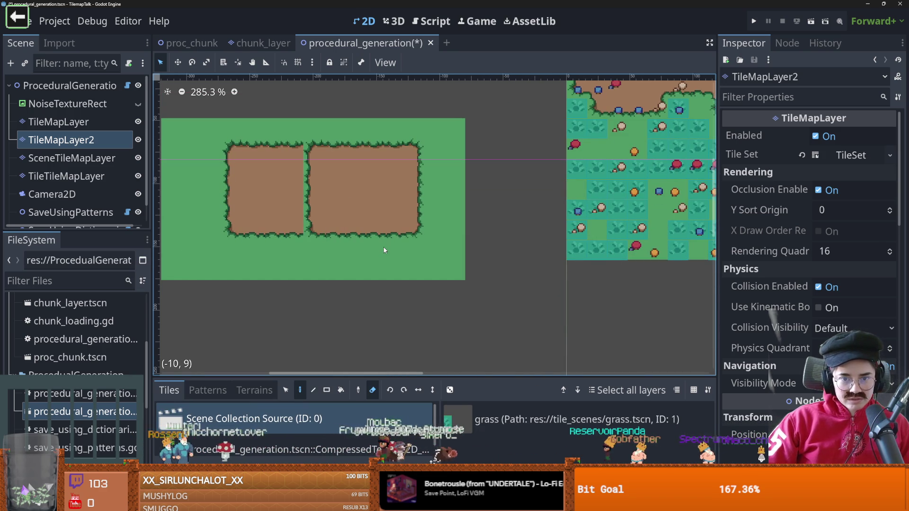
pyautogui.click(139, 140)
pyautogui.click(139, 140)
pyautogui.click(138, 141)
pyautogui.click(139, 140)
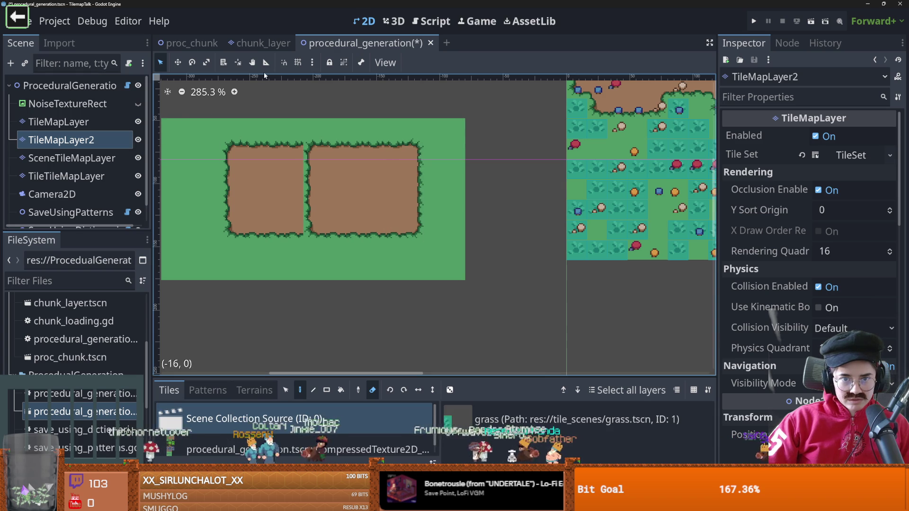
# Turn on the canvas grid and set a new Grid Step in Configure Snap
pyautogui.click(304, 61)
pyautogui.click(313, 63)
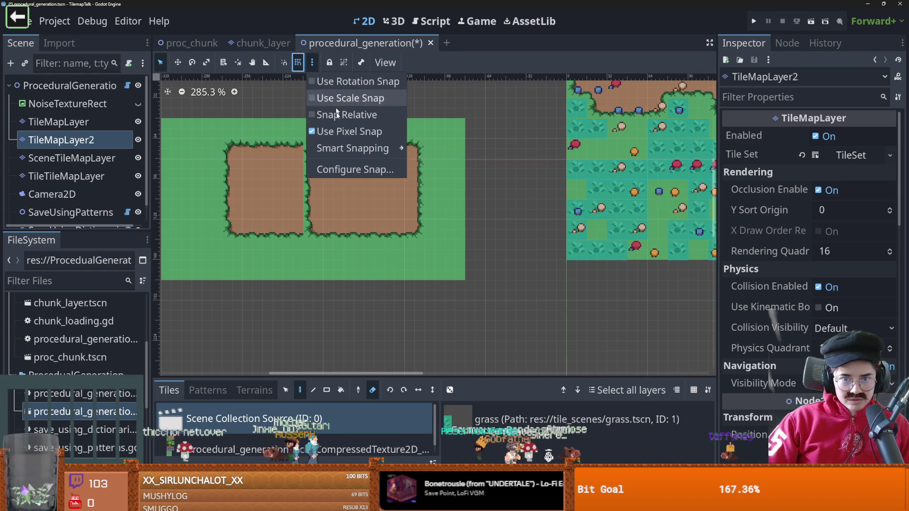
pyautogui.click(330, 171)
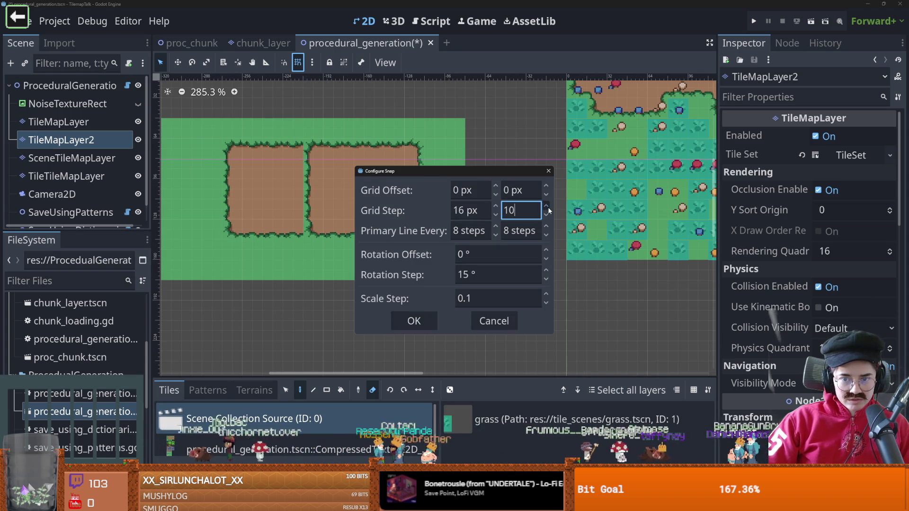
pyautogui.press('Return')
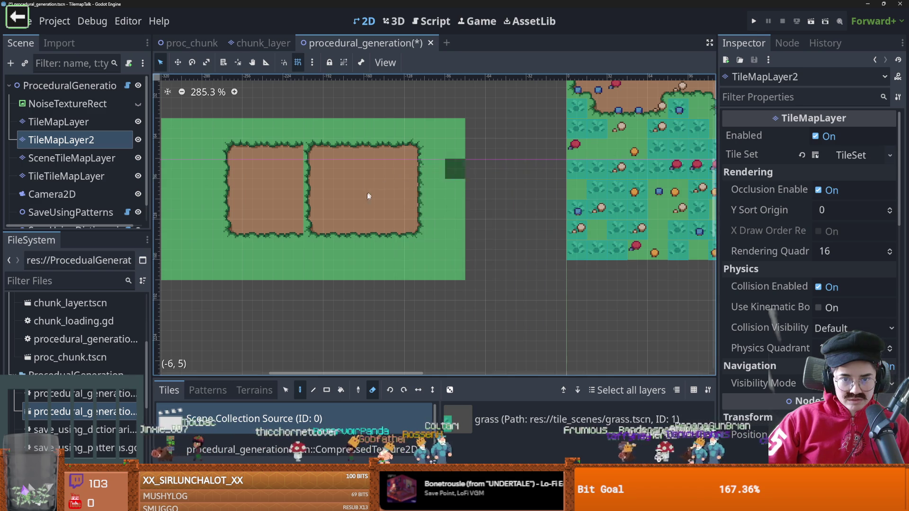
pyautogui.scroll(1, 365, 204)
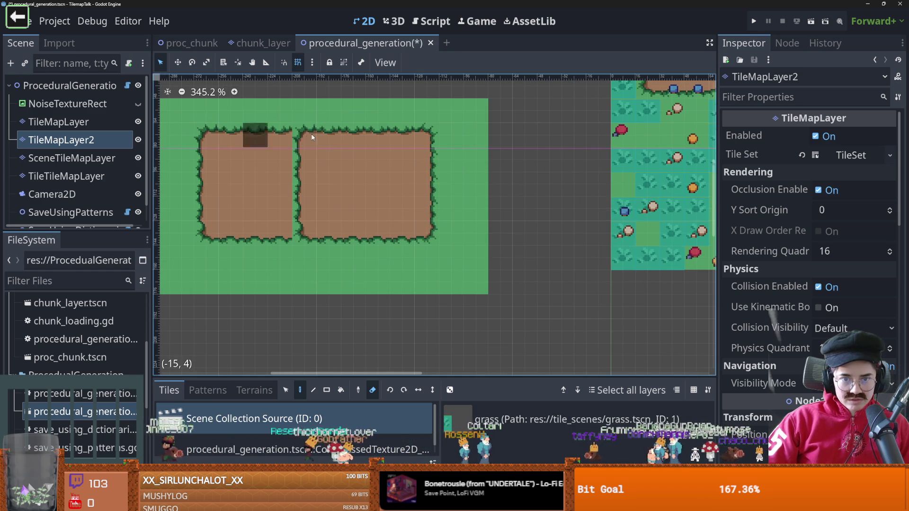
pyautogui.scroll(2, 310, 146)
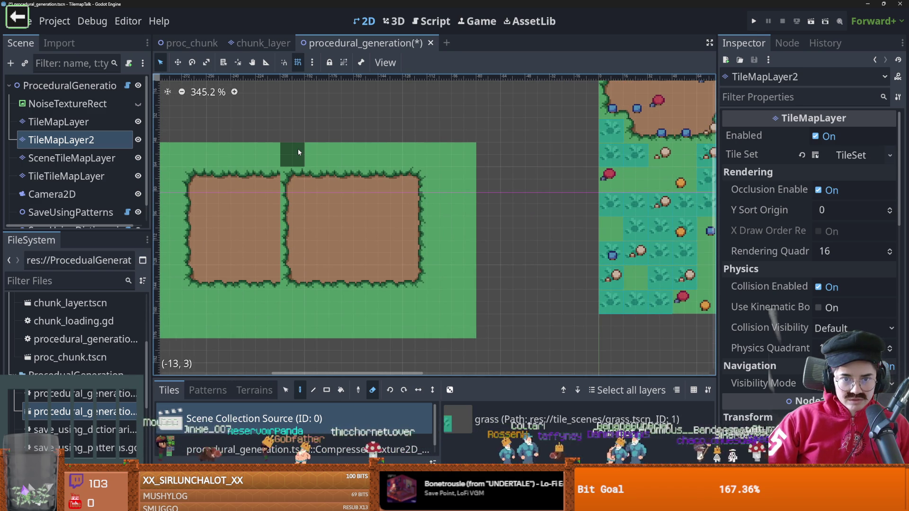
# Hide and show TileMapLayer2 repeatedly to compare its chunk against TileMapLayer
pyautogui.click(139, 141)
pyautogui.click(139, 141)
pyautogui.click(138, 140)
pyautogui.click(138, 141)
pyautogui.click(138, 141)
pyautogui.click(139, 141)
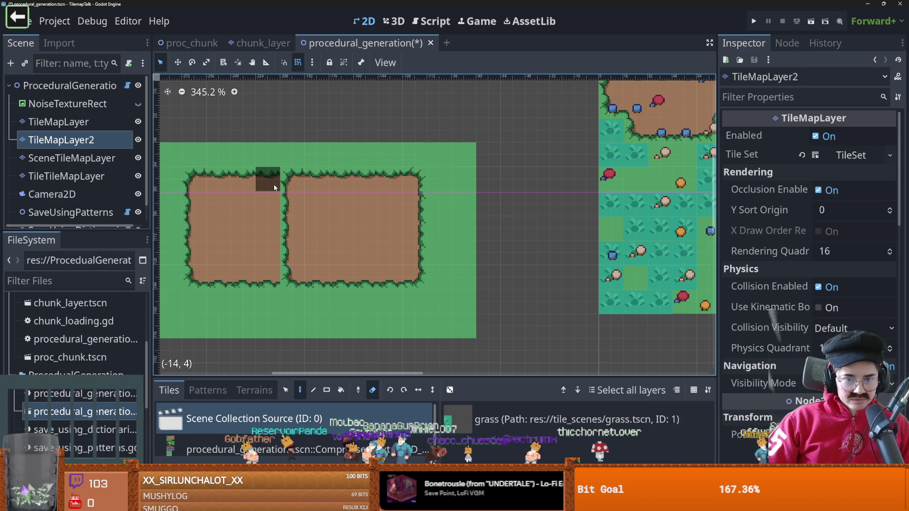
# With TileMapLayer selected, toggle TileMapLayer2 on and off to check the overlap
pyautogui.click(76, 122)
pyautogui.click(139, 140)
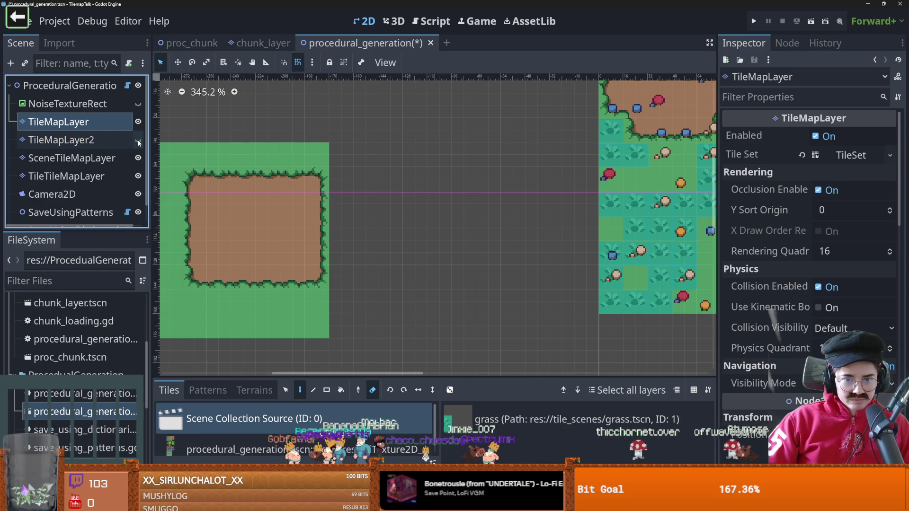
pyautogui.click(138, 141)
pyautogui.click(138, 141)
pyautogui.click(138, 142)
pyautogui.click(138, 142)
pyautogui.click(138, 141)
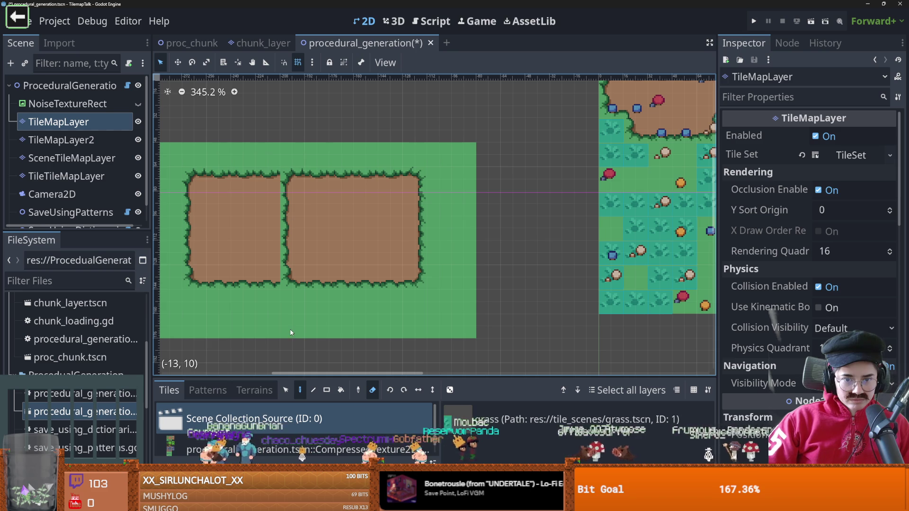
# Select TileMapLayer2 and toggle its tiles, leaving both layers visible
pyautogui.click(62, 140)
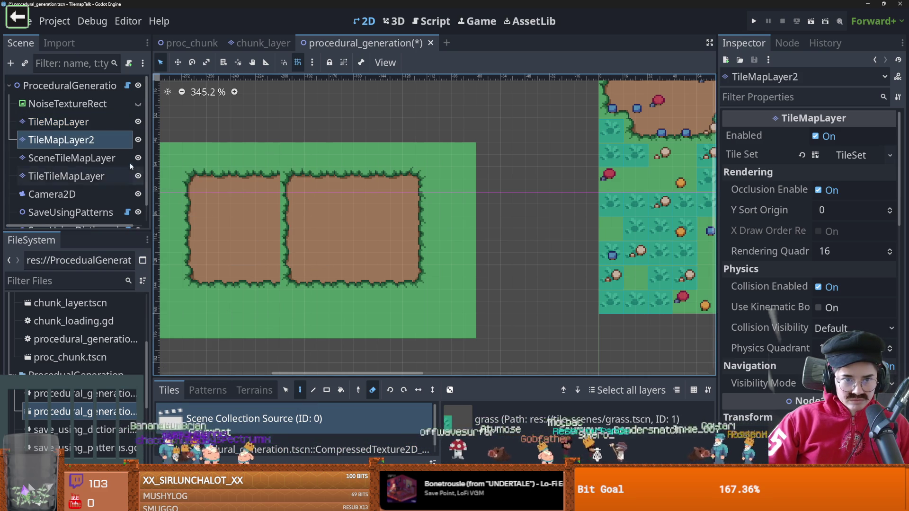
pyautogui.click(138, 139)
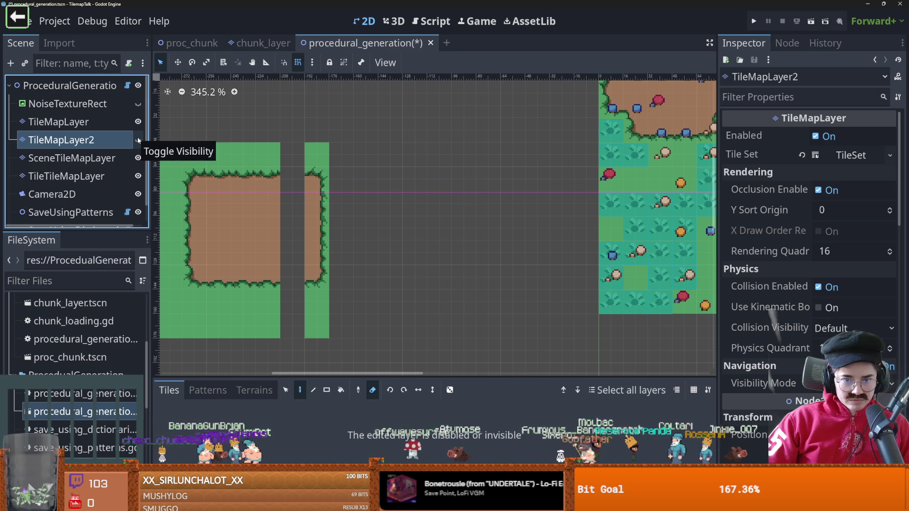
pyautogui.click(138, 140)
pyautogui.click(138, 140)
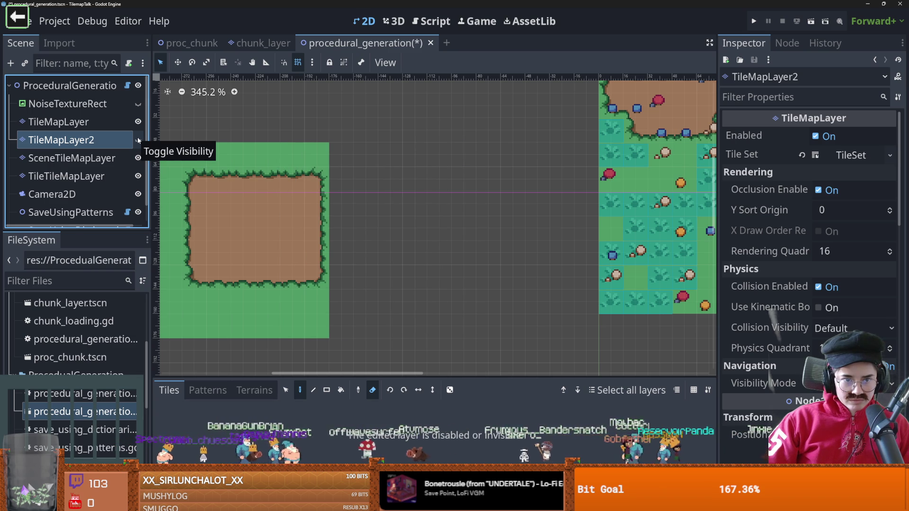
pyautogui.click(138, 140)
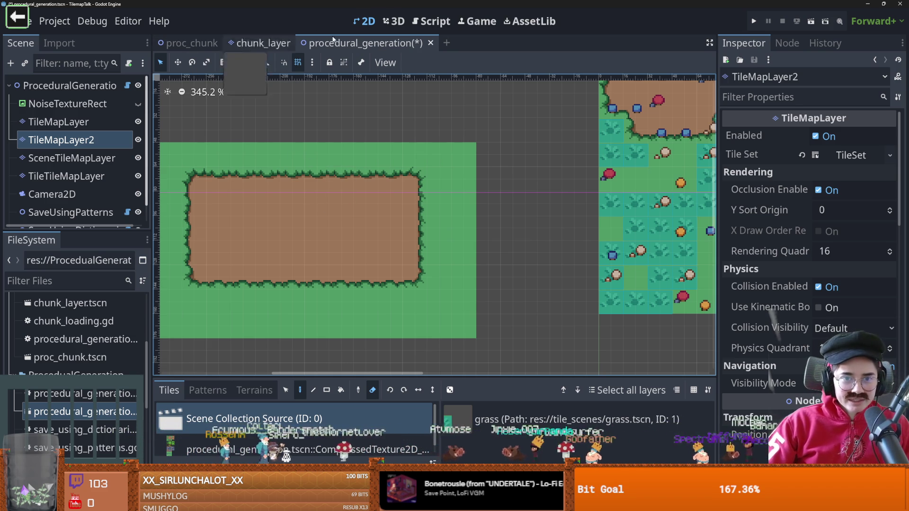
pyautogui.click(261, 43)
# Delete the grass, sand and rock layers from the chunk_layer scene
pyautogui.click(131, 85)
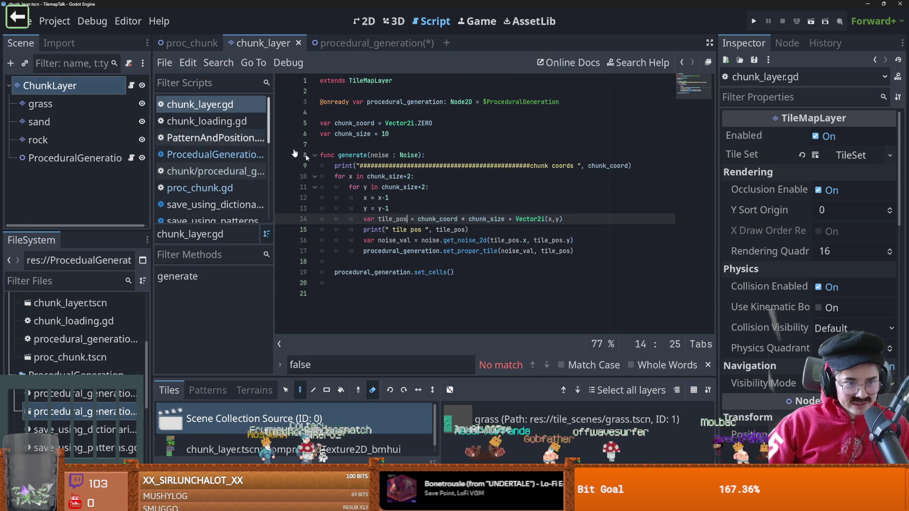
pyautogui.click(60, 104)
pyautogui.keyDown('shift'); pyautogui.click(61, 141); pyautogui.keyUp('shift')
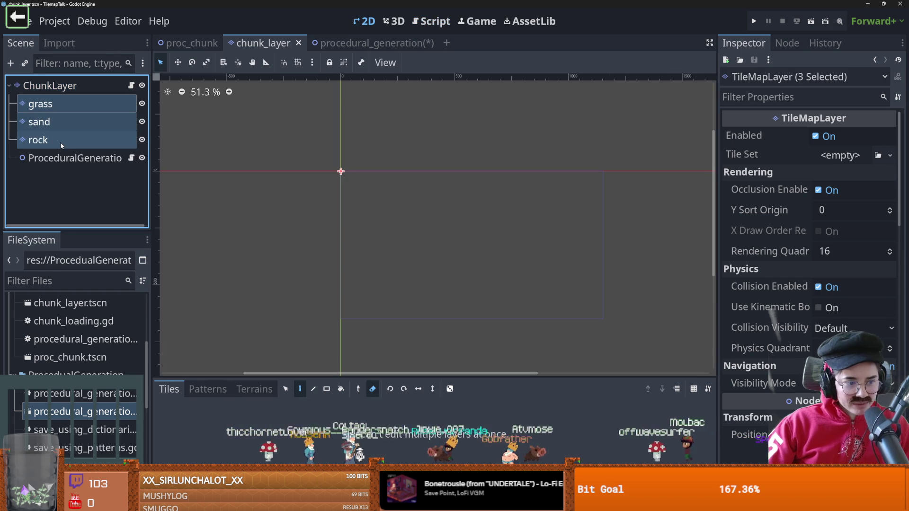
pyautogui.rightClick(71, 133)
pyautogui.click(138, 362)
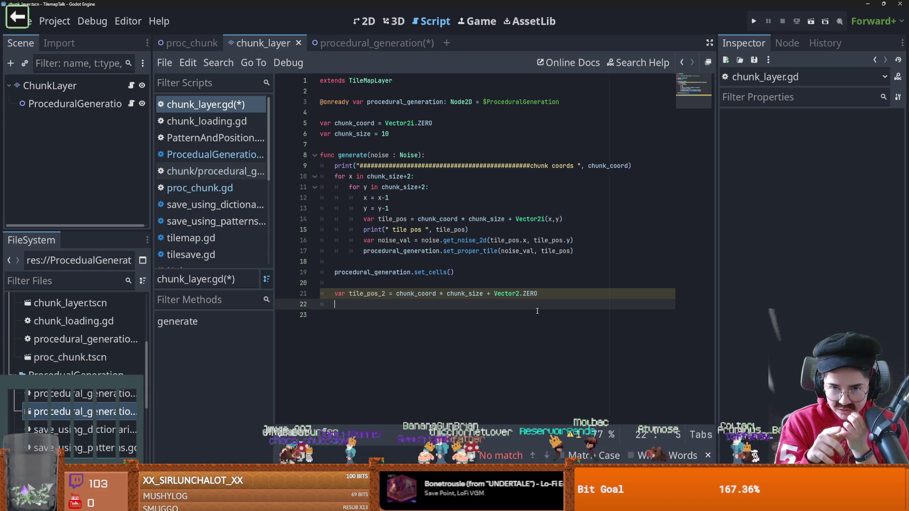
# Add a 'for i in range(0, chunk_size):' loop after the set_cells line in generate
pyautogui.click(489, 288)
pyautogui.press('Return')
pyautogui.write('for i in range(')
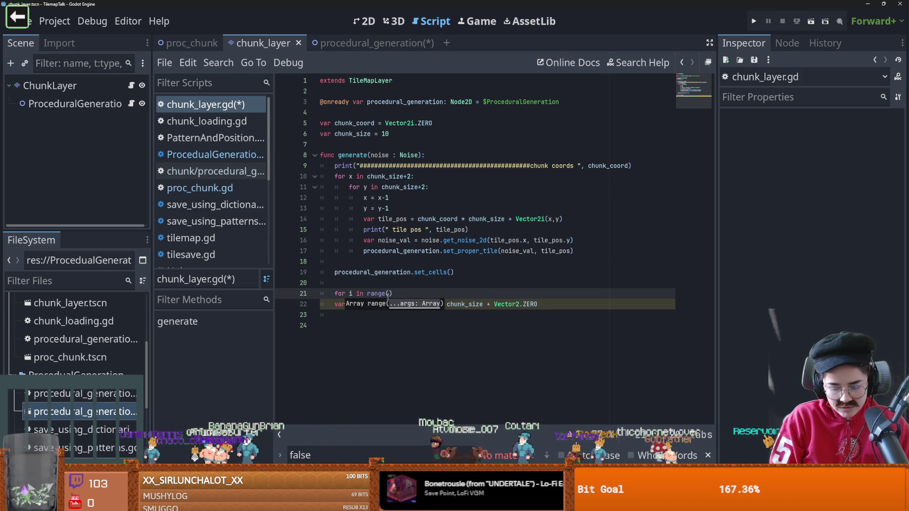
pyautogui.write('0, ')
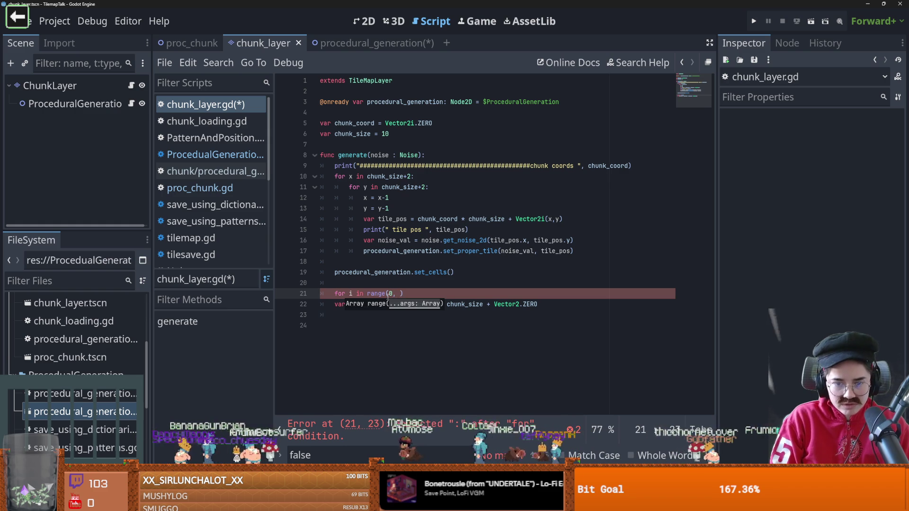
pyautogui.write('k_size')
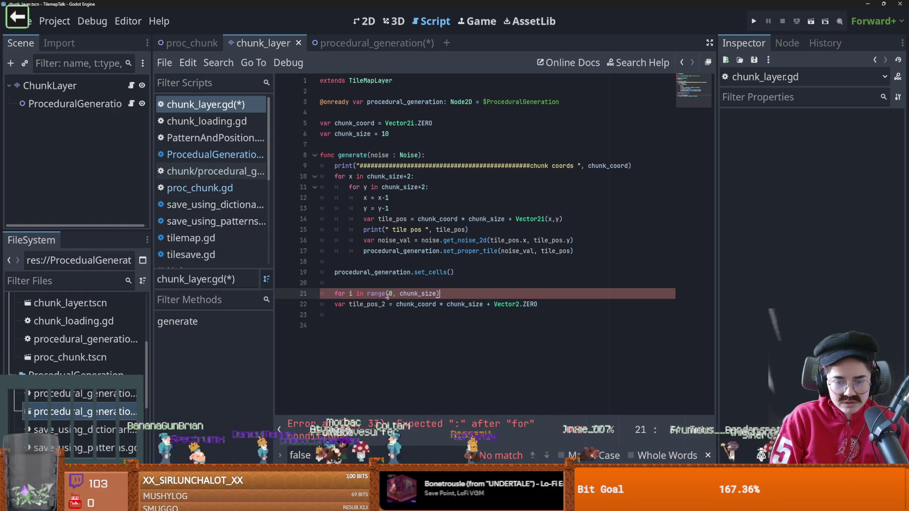
pyautogui.press('Return')
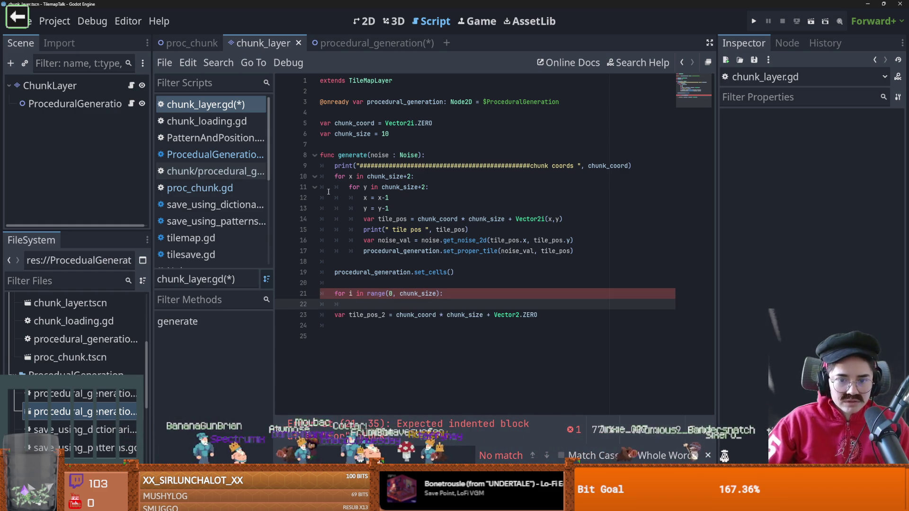
pyautogui.write('pass')
# Reselect the ChunkLayer node in the 2D view and reopen its script
pyautogui.click(369, 20)
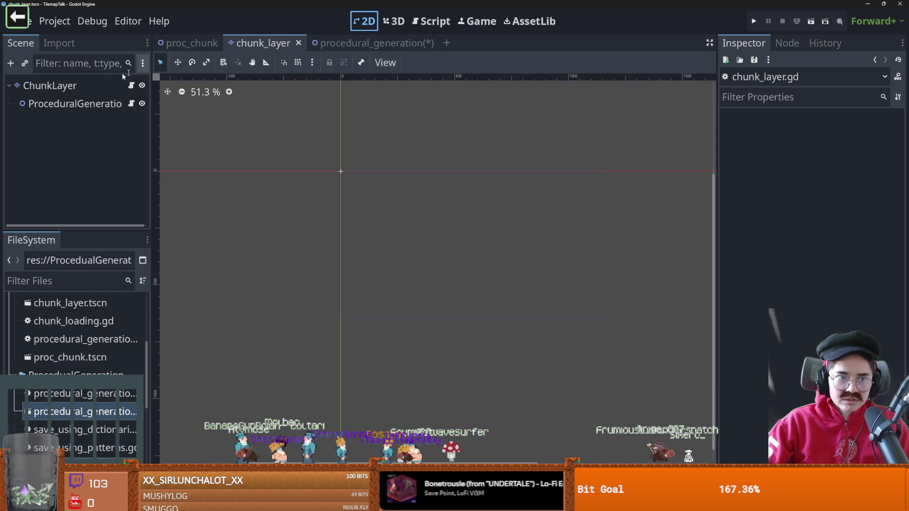
pyautogui.click(52, 85)
pyautogui.scroll(3, 341, 171)
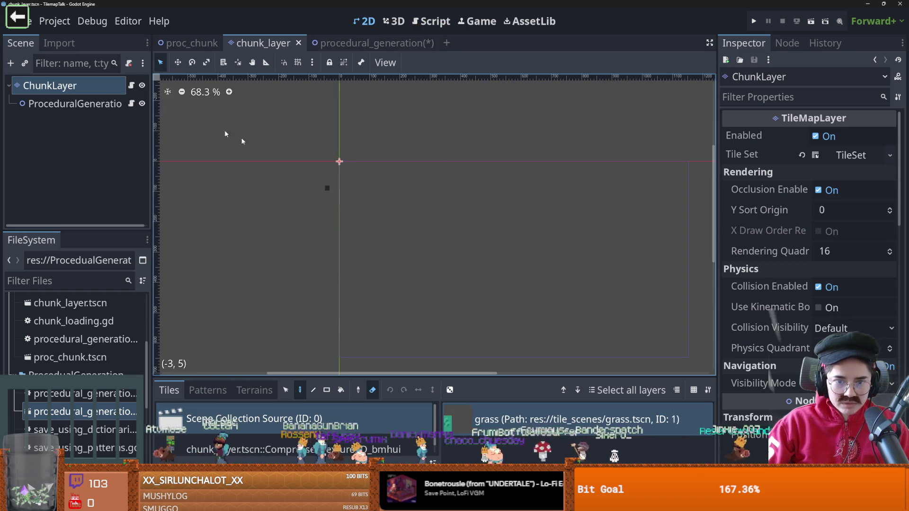
pyautogui.click(132, 86)
# Replace pass on line 22 with erase_cell(Vector2(-1, i))
pyautogui.doubleClick(410, 296)
pyautogui.doubleClick(415, 303)
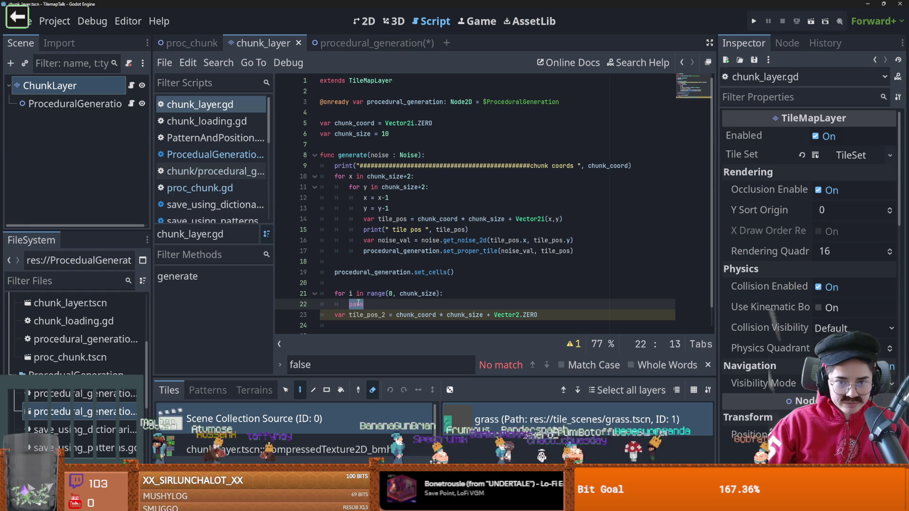
pyautogui.write('era')
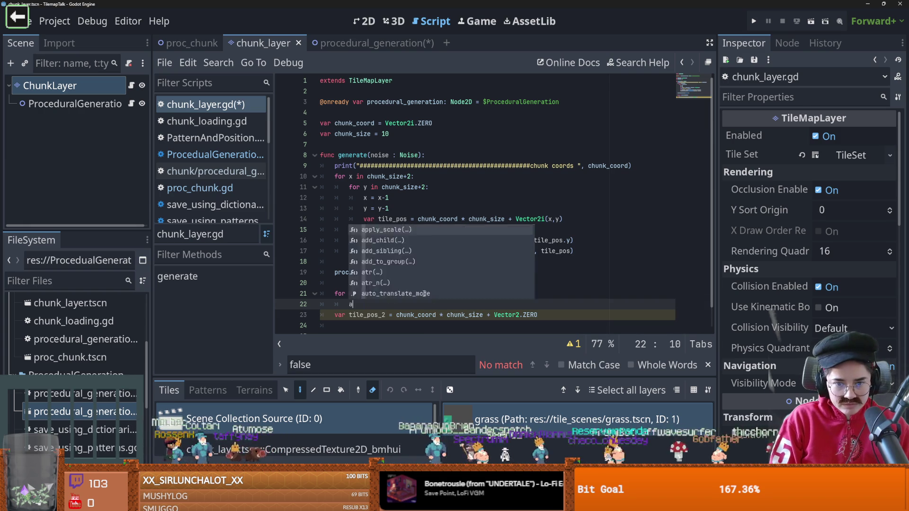
pyautogui.press('Return')
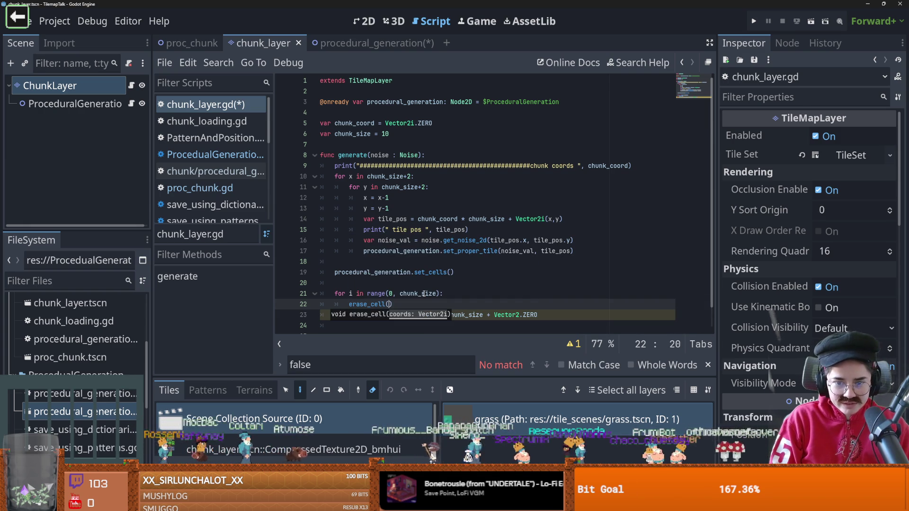
pyautogui.write('Vector2')
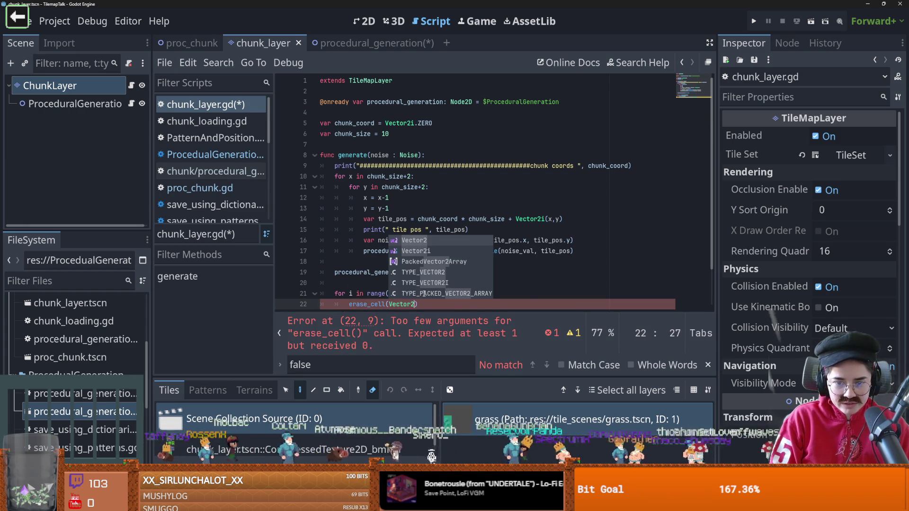
pyautogui.press('Return')
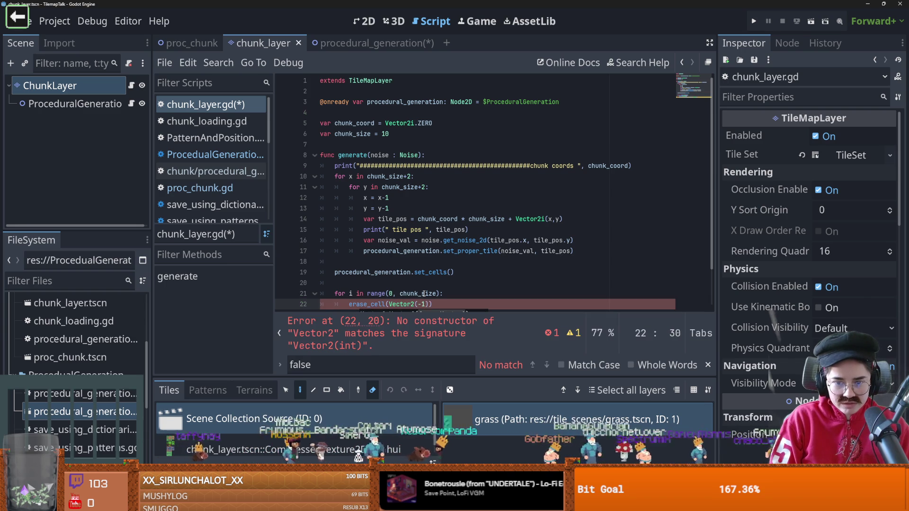
pyautogui.write(', i')
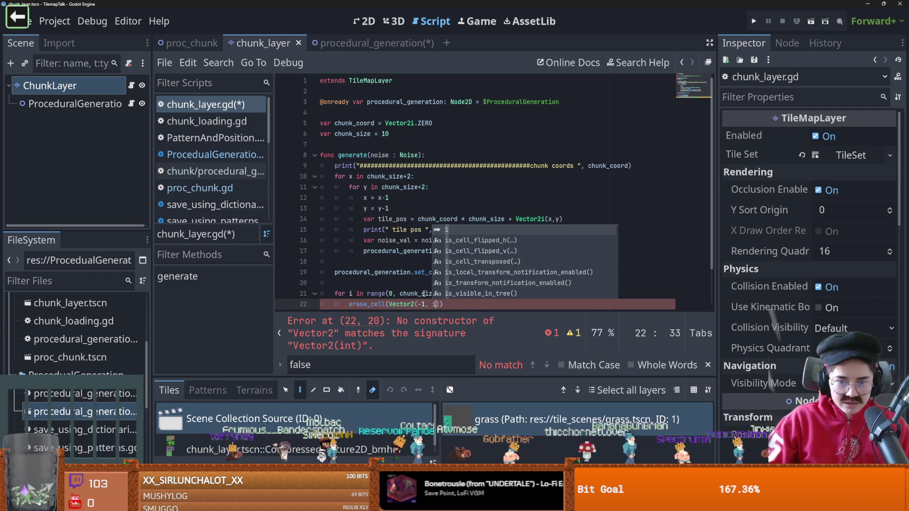
# Delete the leftover line 23 and save chunk_layer.gd
pyautogui.click(557, 315)
pyautogui.moveTo(557, 315); pyautogui.dragTo(324, 320)
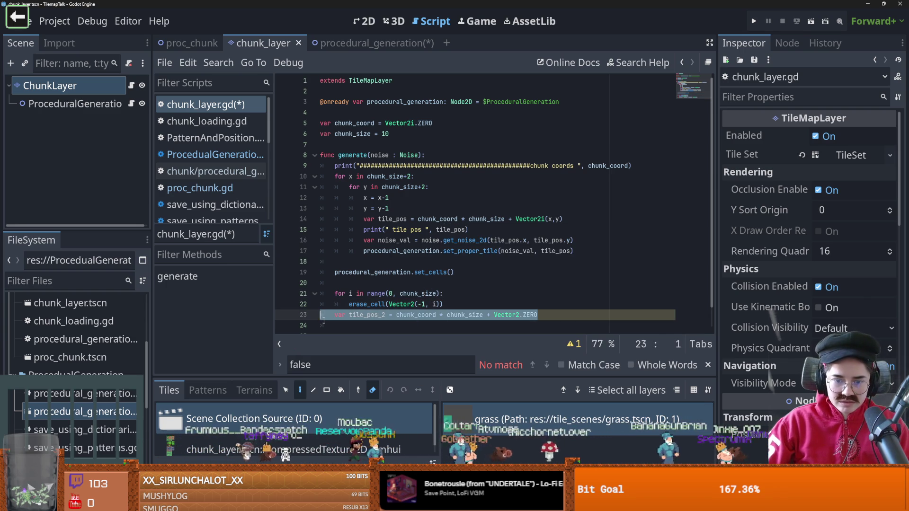
pyautogui.press('BackSpace')
pyautogui.click(405, 306)
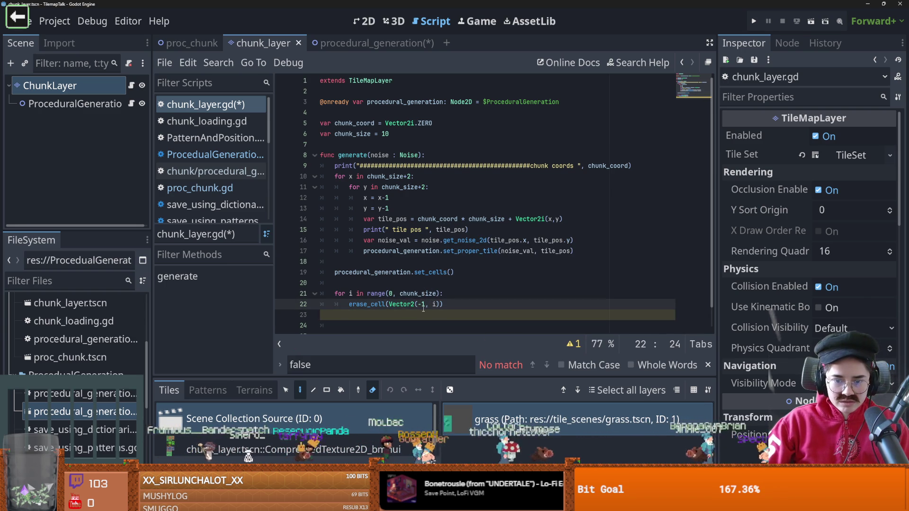
pyautogui.hotkey('ctrl', 's')
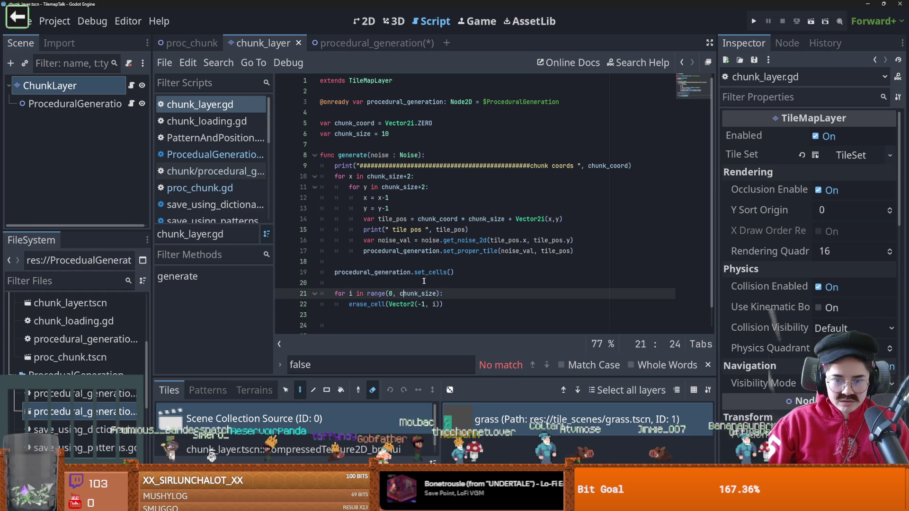
# Save the procedural_generation scene too and return to the chunk_layer script
pyautogui.click(406, 284)
pyautogui.click(359, 43)
pyautogui.hotkey('ctrl', 's')
pyautogui.click(250, 43)
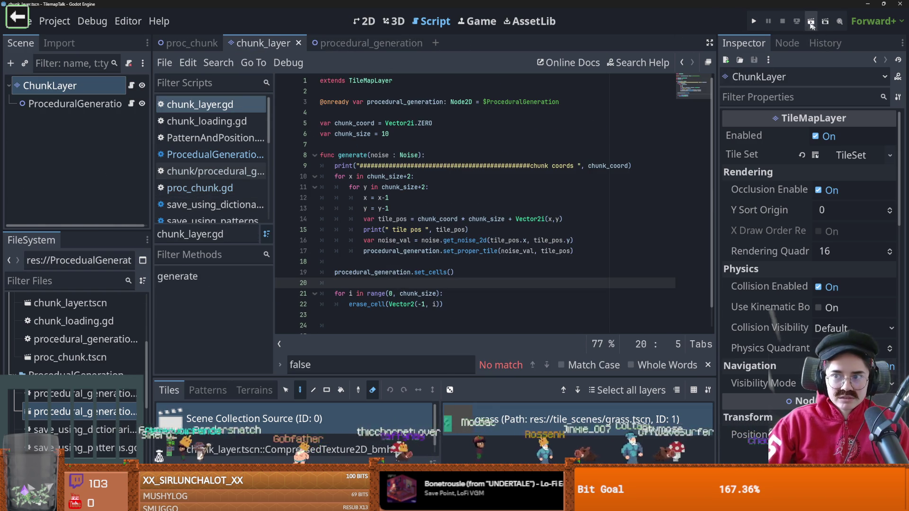
# Run the current scene, then close the game window to stop it
pyautogui.click(811, 21)
pyautogui.moveTo(638, 101)
pyautogui.mouseDown()
pyautogui.moveTo(482, 74)
pyautogui.moveTo(355, 198)
pyautogui.mouseUp()
pyautogui.click(523, 199)
pyautogui.hotkey('ctrl', 's')
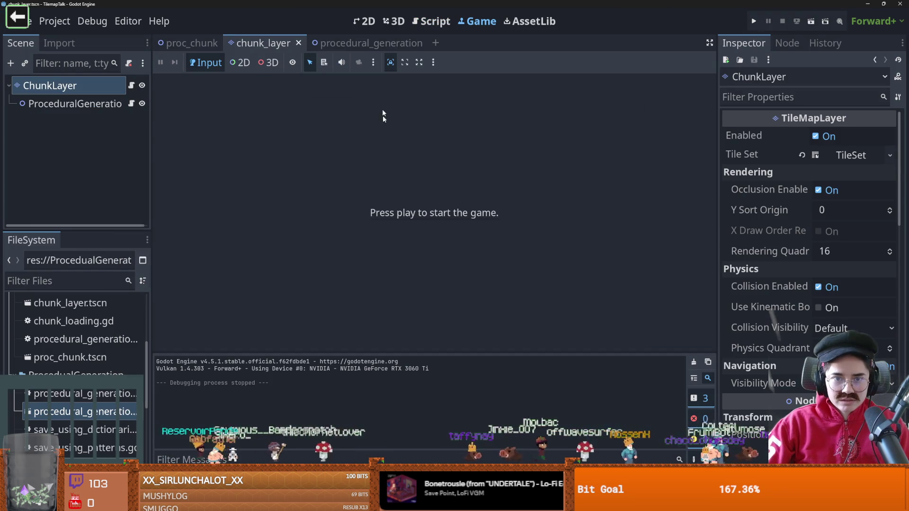
# Comment out the erase_cell loop on lines 21–22 and save the script
pyautogui.scroll(-2, 474, 213)
pyautogui.click(415, 261)
pyautogui.moveTo(446, 262); pyautogui.dragTo(312, 252)
pyautogui.hotkey('ctrl', 'c')
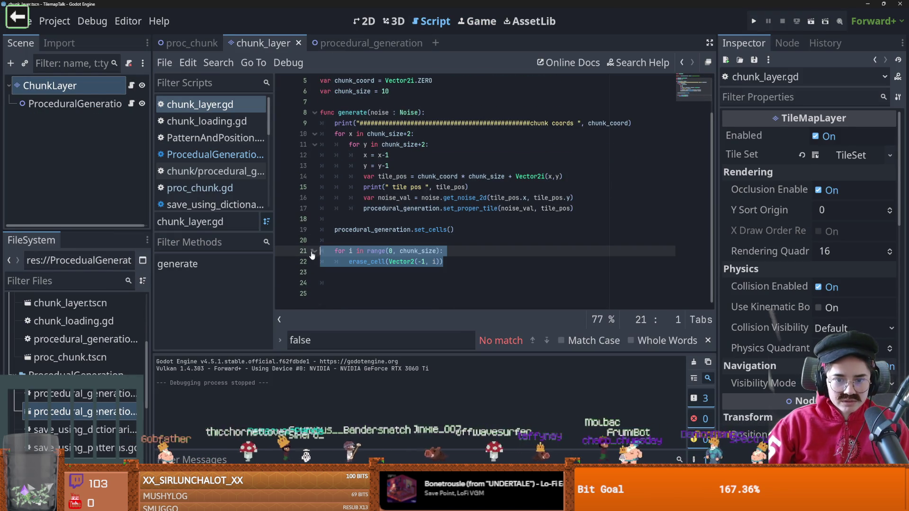
pyautogui.hotkey('ctrl', 'k')
pyautogui.hotkey('ctrl', 's')
# Toggle the layer's visibility in the chunk_layer scene and reopen the ChunkLayer script
pyautogui.click(364, 21)
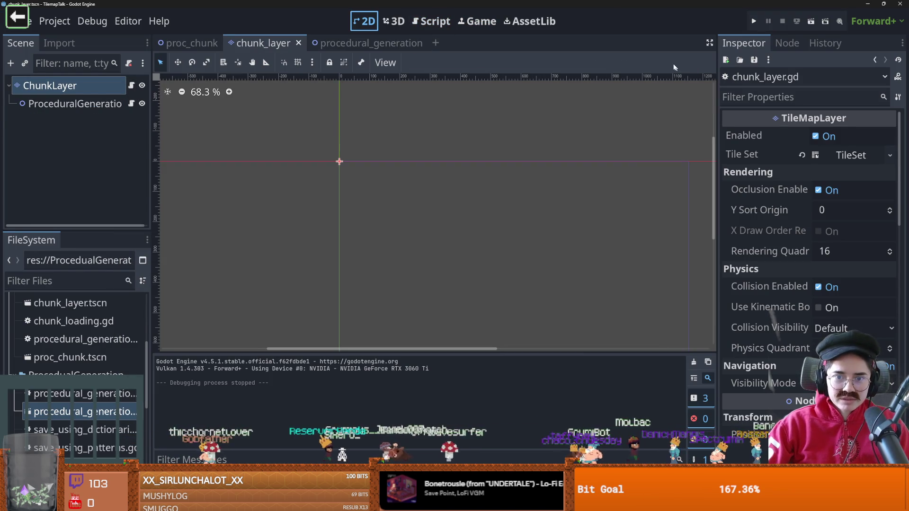
pyautogui.scroll(-6, 498, 208)
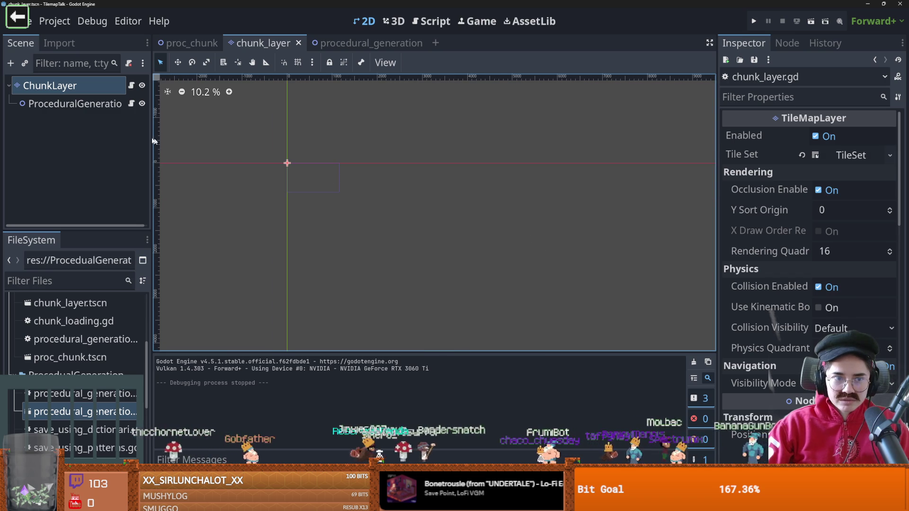
pyautogui.click(80, 108)
pyautogui.click(191, 43)
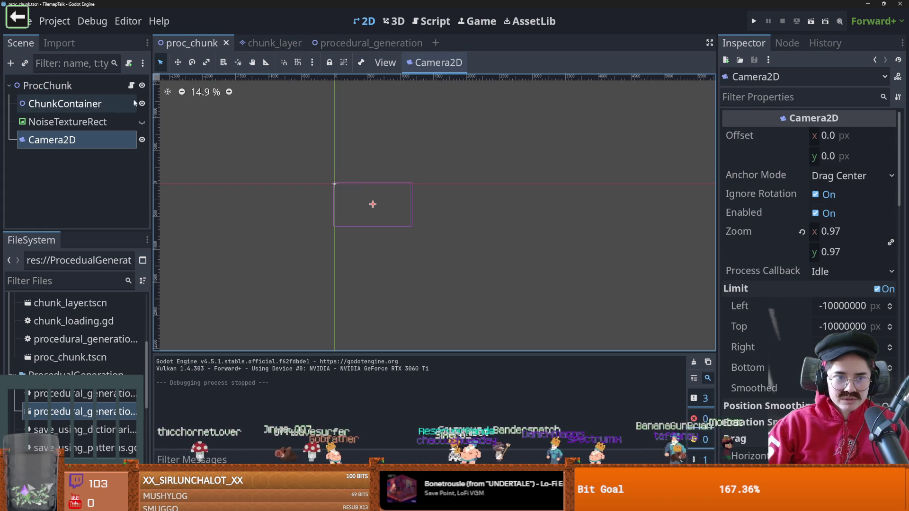
pyautogui.click(263, 43)
pyautogui.click(141, 85)
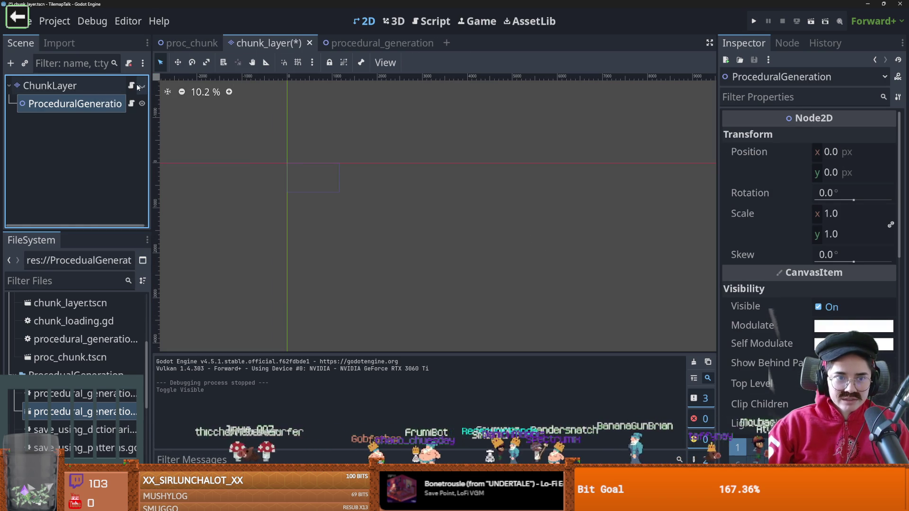
pyautogui.click(131, 85)
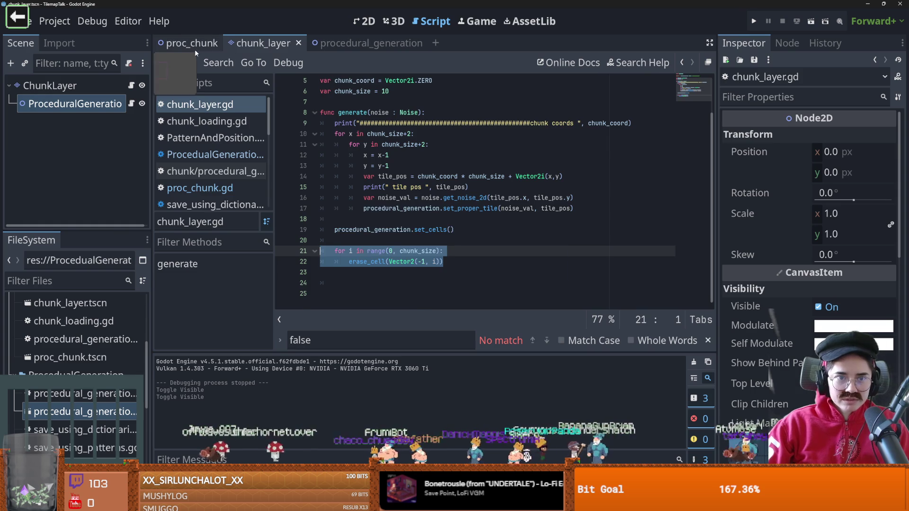
# Run the proc_chunk scene to preview the generated terrain, then stop it
pyautogui.click(192, 43)
pyautogui.click(808, 21)
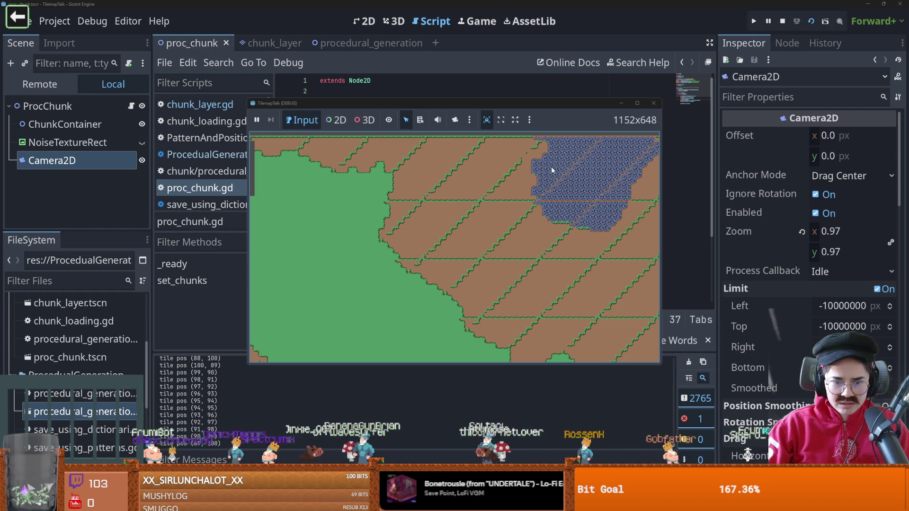
pyautogui.click(653, 103)
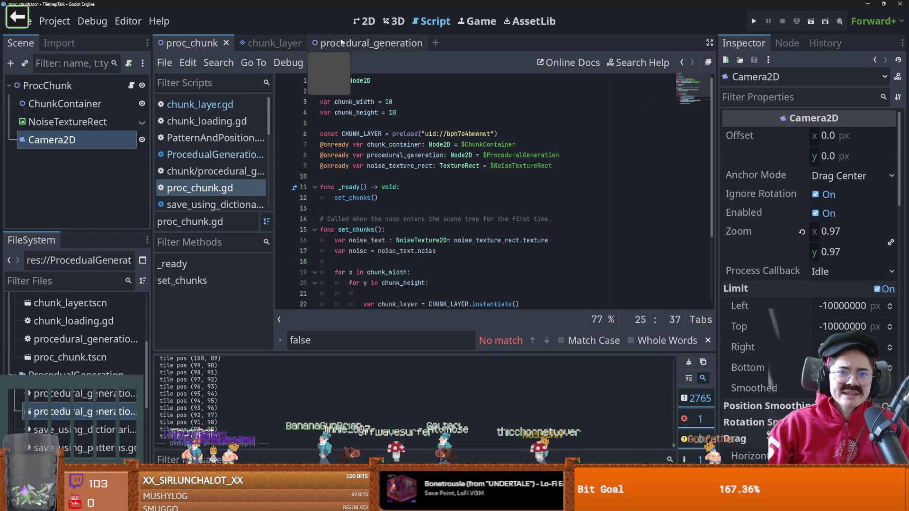
# Open the ChunkLayer script and duplicate the erase_cell loop directly below the original
pyautogui.click(264, 43)
pyautogui.click(90, 91)
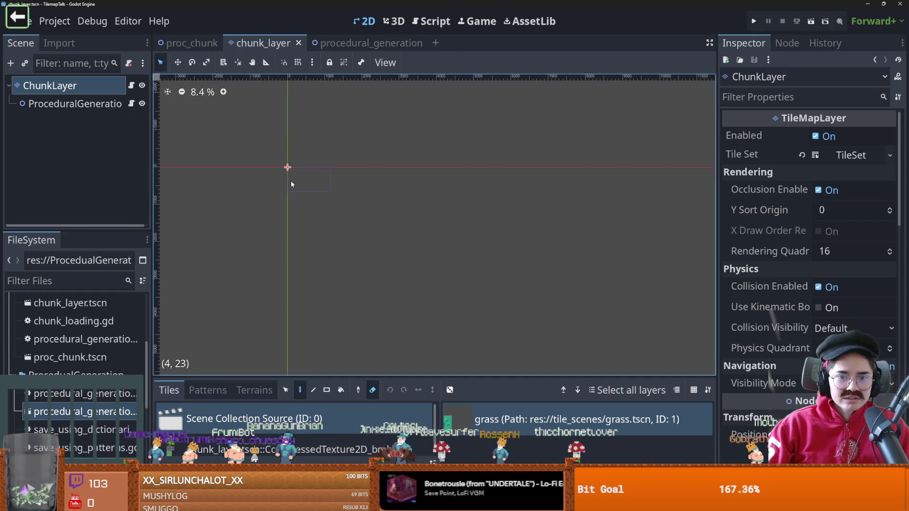
pyautogui.scroll(1, 300, 163)
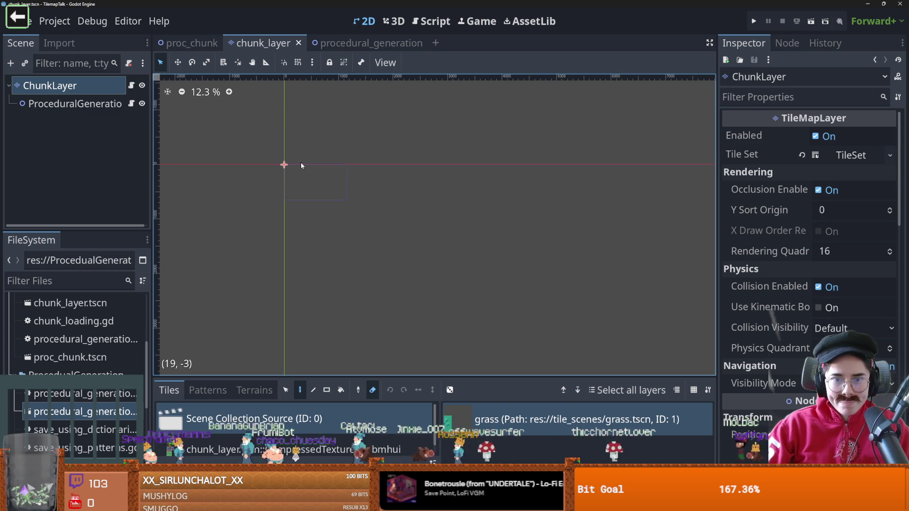
pyautogui.scroll(2, 305, 185)
pyautogui.click(132, 86)
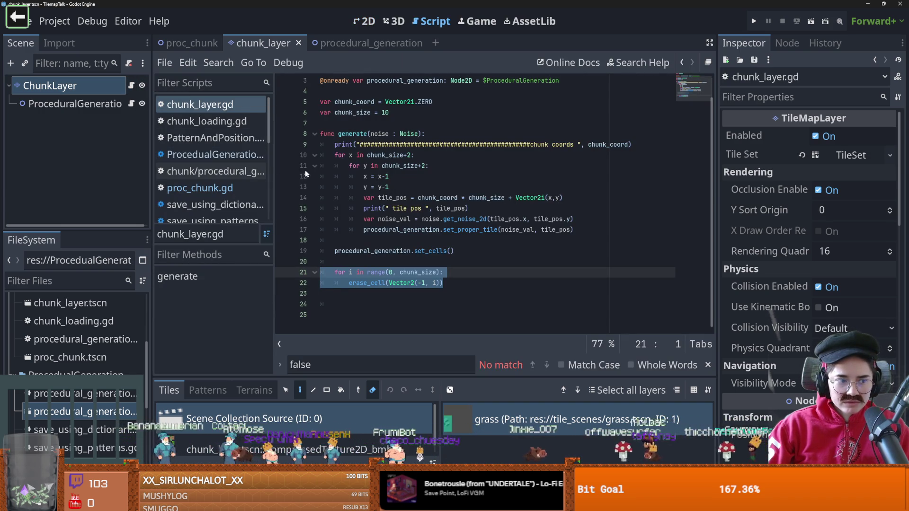
pyautogui.moveTo(444, 284); pyautogui.dragTo(335, 272)
pyautogui.click(451, 285)
pyautogui.press('Return')
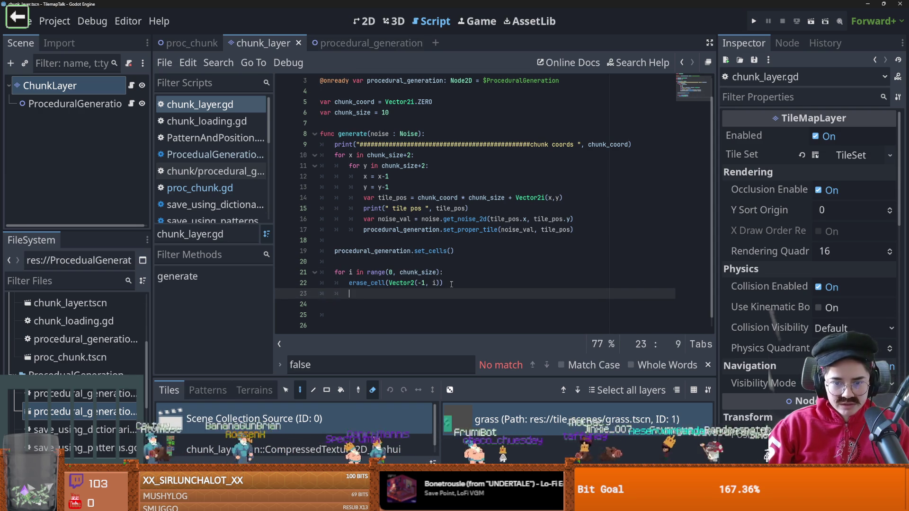
pyautogui.hotkey('ctrl', 'v')
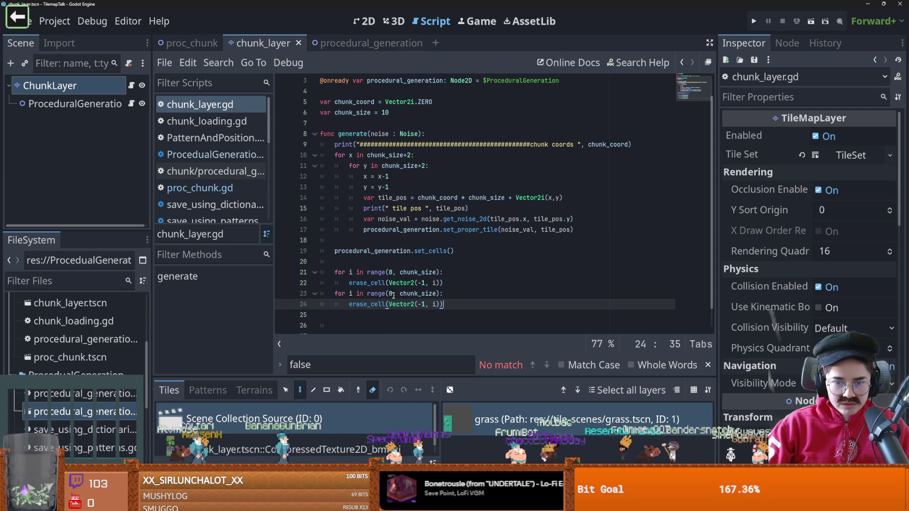
# Review the chunk_size value and glance over the proc_chunk and procedural_generation scripts
pyautogui.scroll(1, 371, 140)
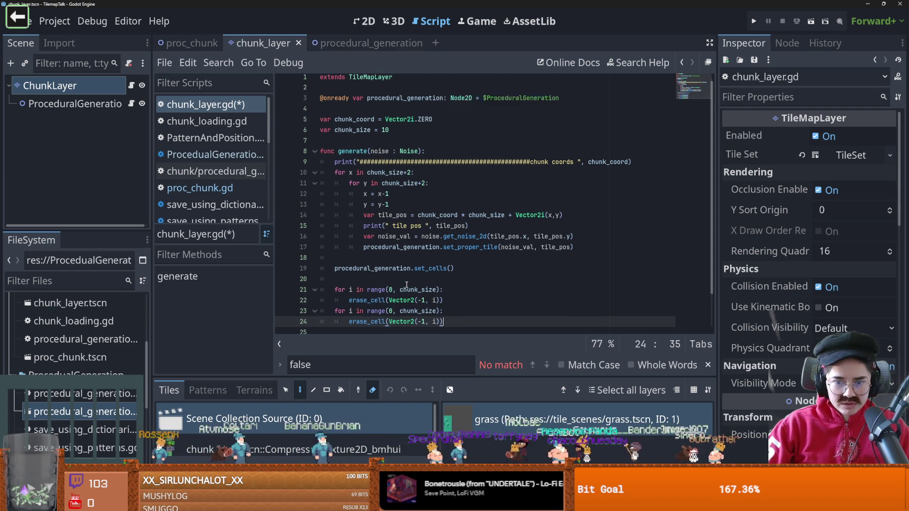
pyautogui.moveTo(392, 136); pyautogui.dragTo(382, 137)
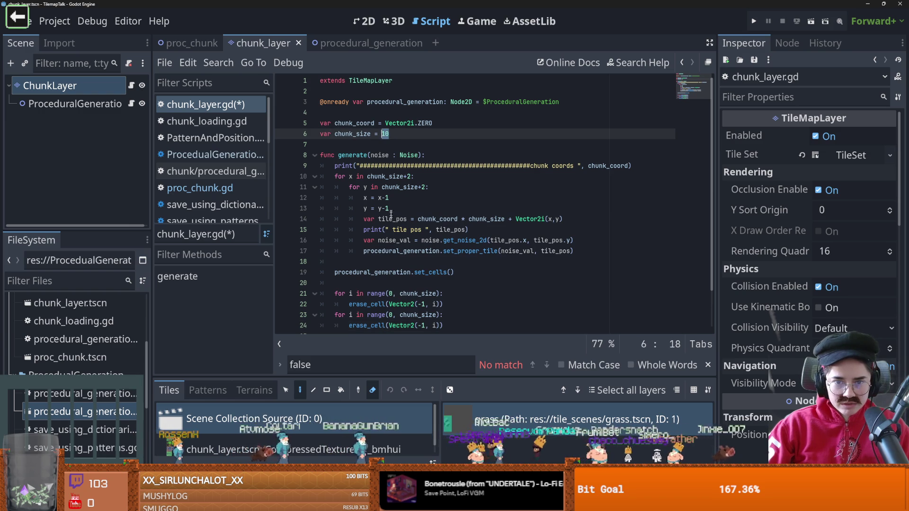
pyautogui.scroll(-1, 398, 247)
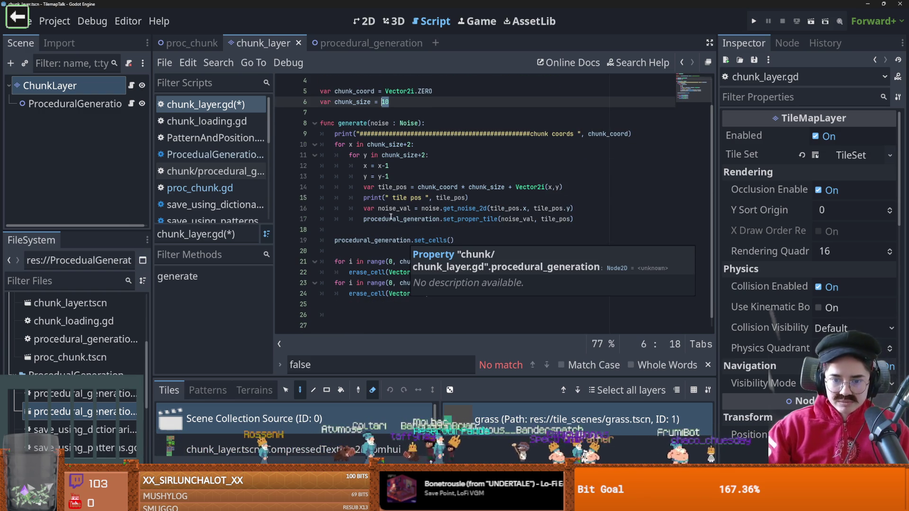
pyautogui.click(357, 273)
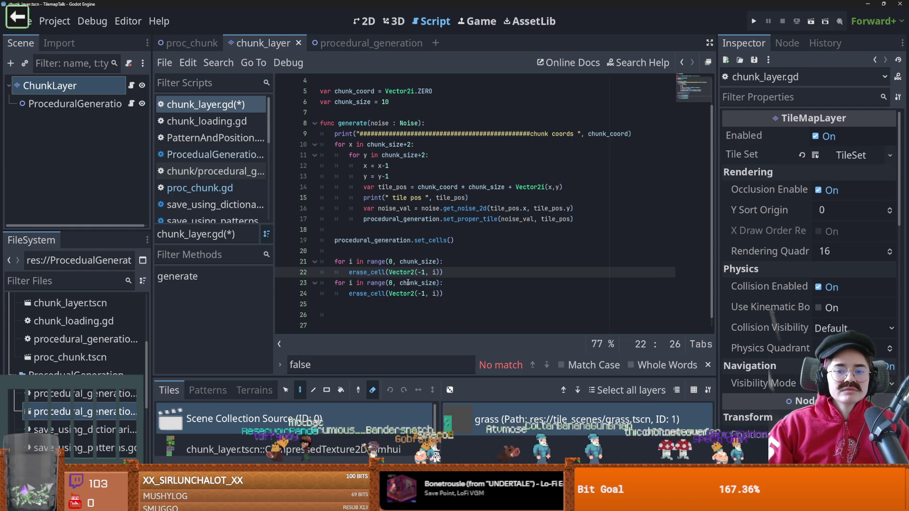
pyautogui.click(410, 282)
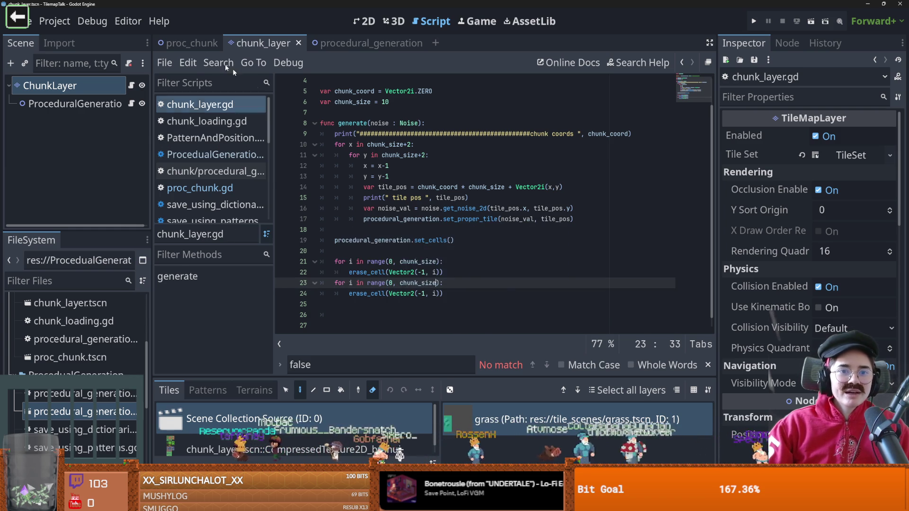
pyautogui.click(189, 45)
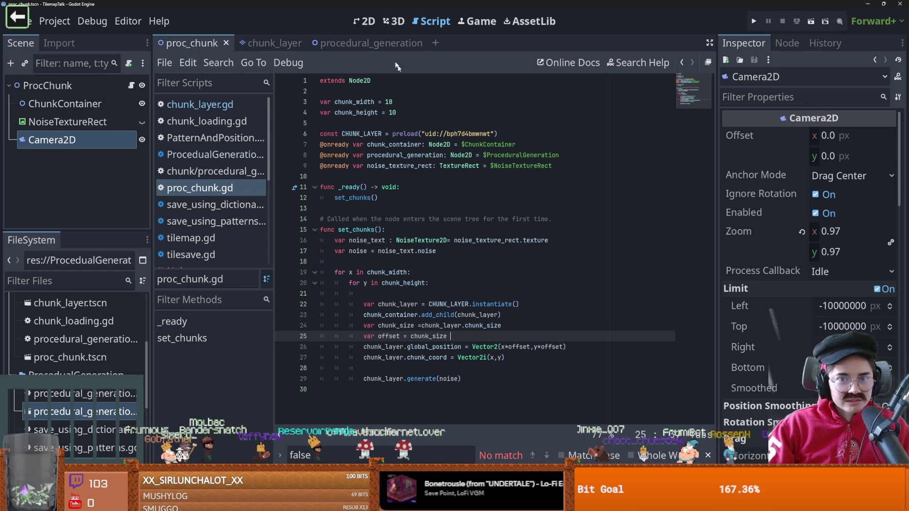
pyautogui.click(347, 48)
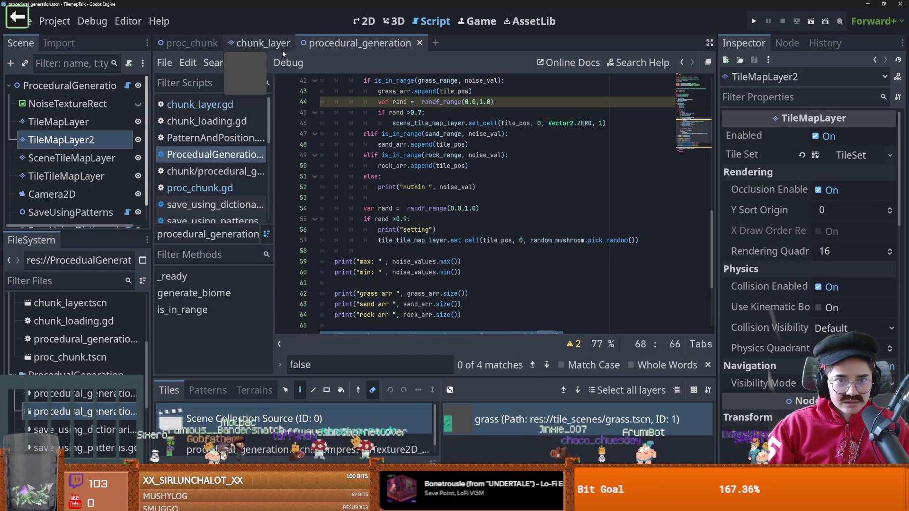
pyautogui.click(283, 50)
# Comment out both erase_cell loops on lines 21–24, save, and show proc_chunk in 2D
pyautogui.moveTo(460, 279); pyautogui.dragTo(315, 277)
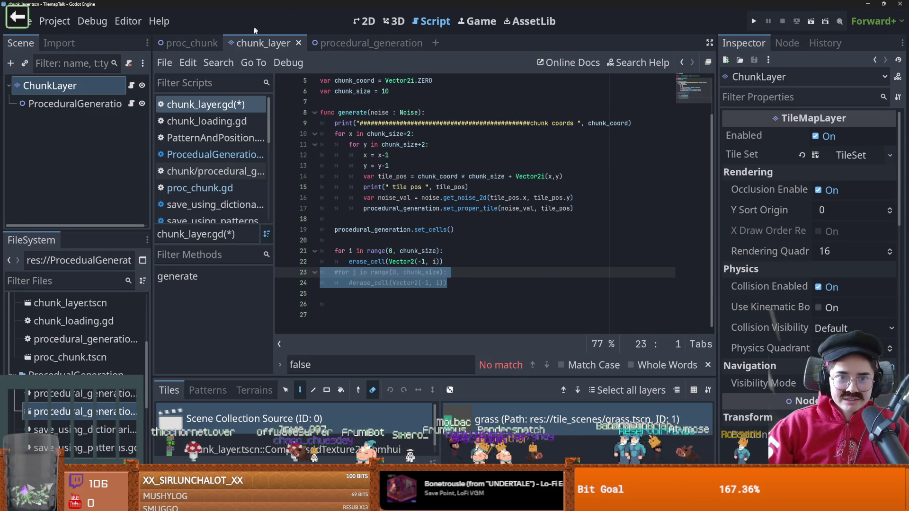
pyautogui.moveTo(454, 262); pyautogui.dragTo(316, 250)
pyautogui.hotkey('ctrl', 'k')
pyautogui.hotkey('ctrl', 's')
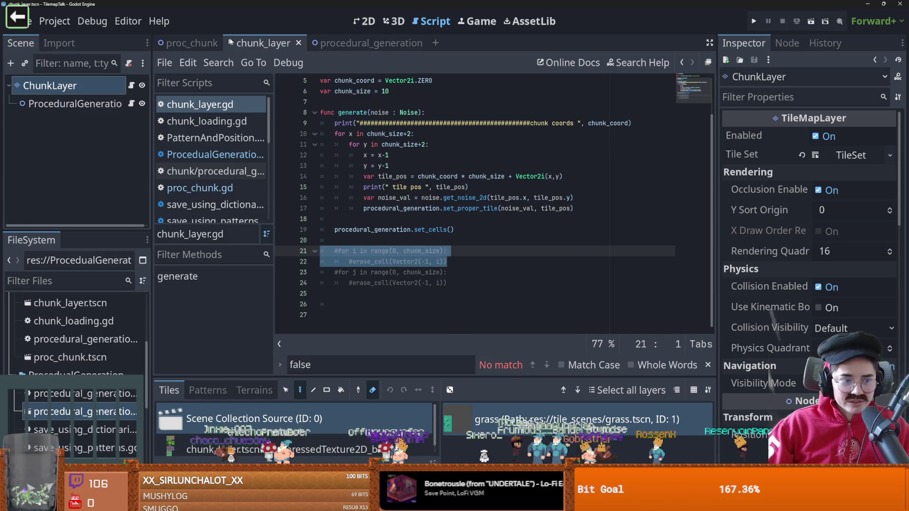
pyautogui.click(187, 43)
pyautogui.click(364, 21)
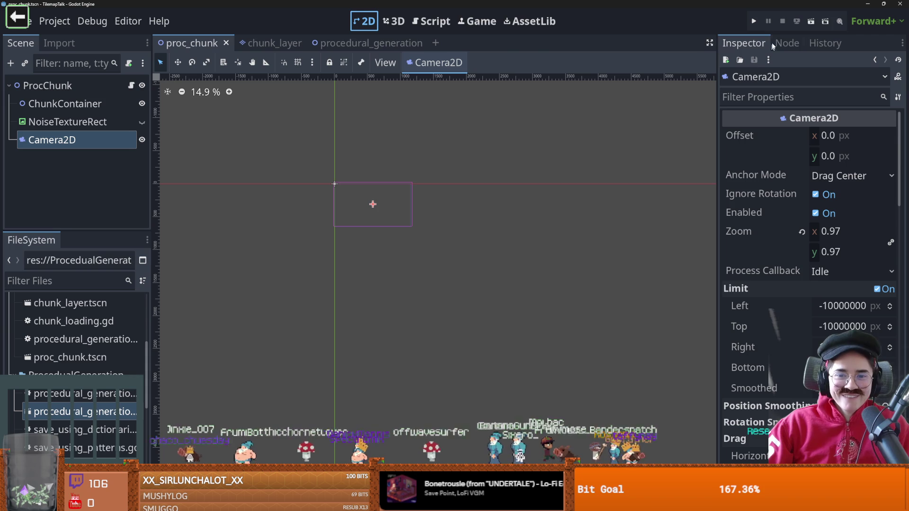
# Run proc_chunk full screen to inspect the grass, dirt and water chunks, then reopen procedural_generation
pyautogui.click(810, 22)
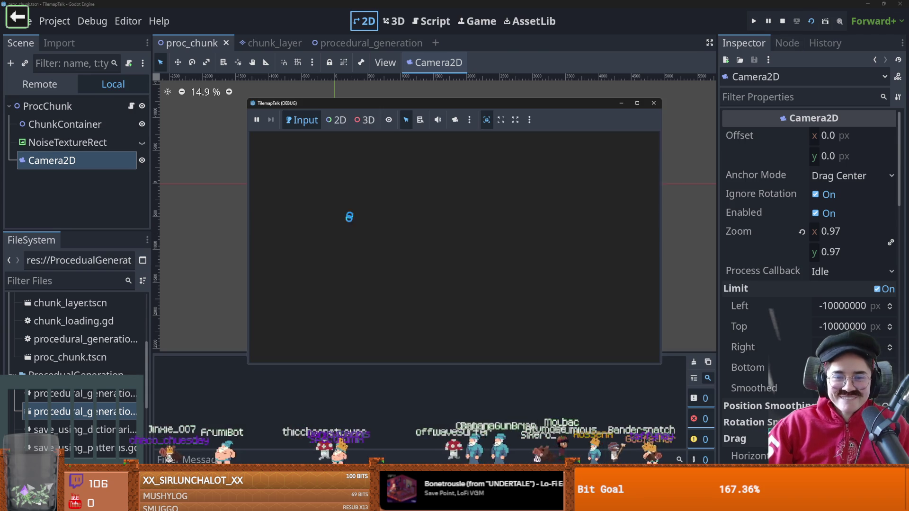
pyautogui.click(639, 103)
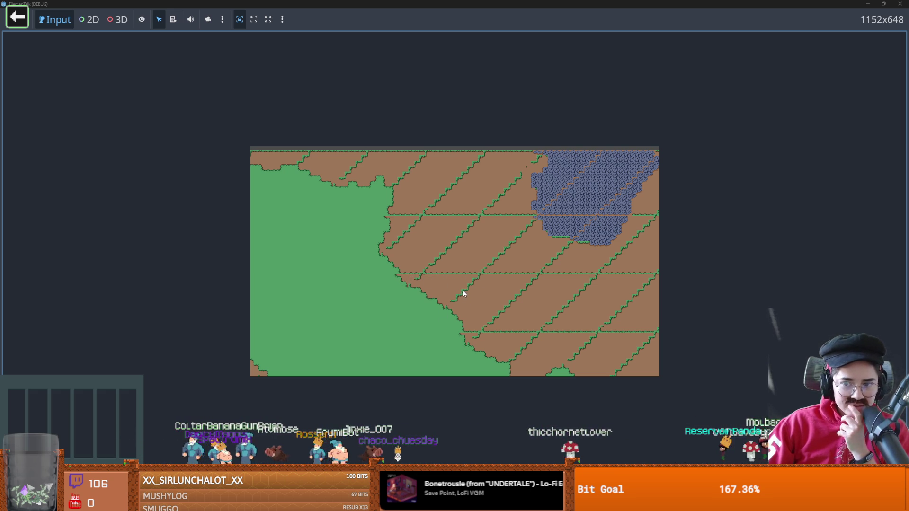
pyautogui.hotkey('alt', 'Tab')
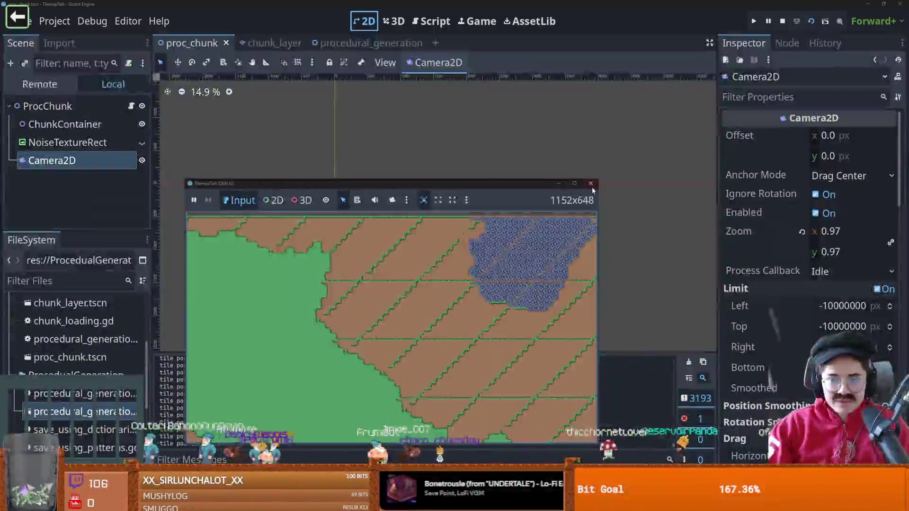
pyautogui.click(592, 189)
pyautogui.hotkey('ctrl', 'Tab')
pyautogui.click(365, 45)
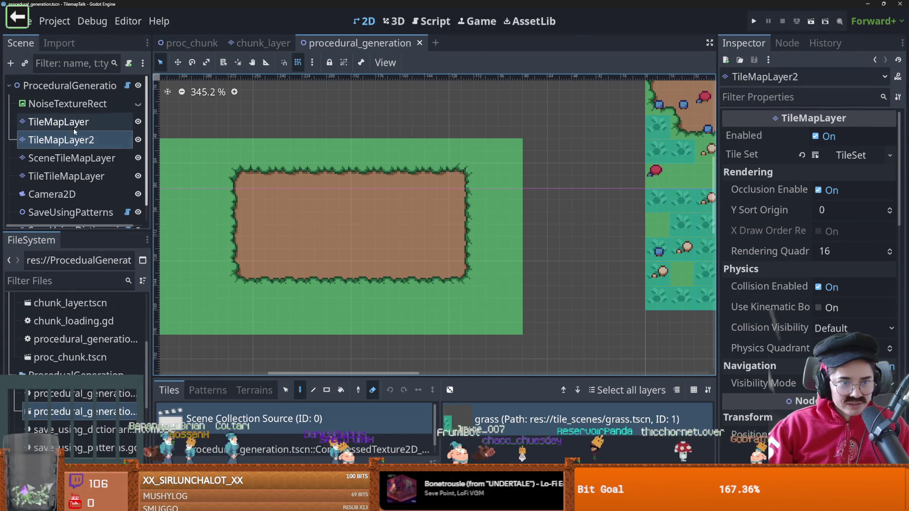
# Erase a vertical band through the dirt patch and repaint the gap with sand and grass terrain
pyautogui.moveTo(379, 199)
pyautogui.mouseDown()
pyautogui.moveTo(392, 225)
pyautogui.moveTo(399, 169)
pyautogui.mouseUp()
pyautogui.moveTo(413, 322); pyautogui.dragTo(388, 322)
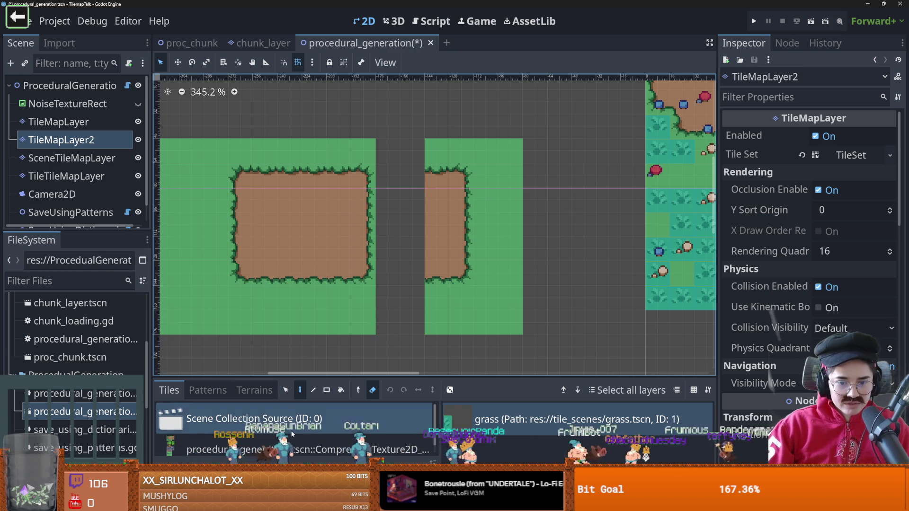
pyautogui.click(254, 390)
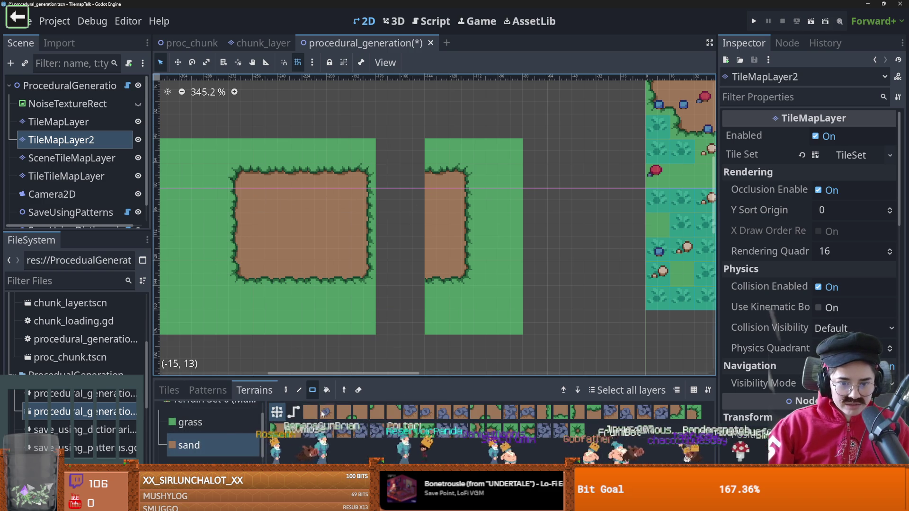
pyautogui.moveTo(443, 174)
pyautogui.mouseDown()
pyautogui.moveTo(407, 209)
pyautogui.moveTo(387, 263)
pyautogui.mouseUp()
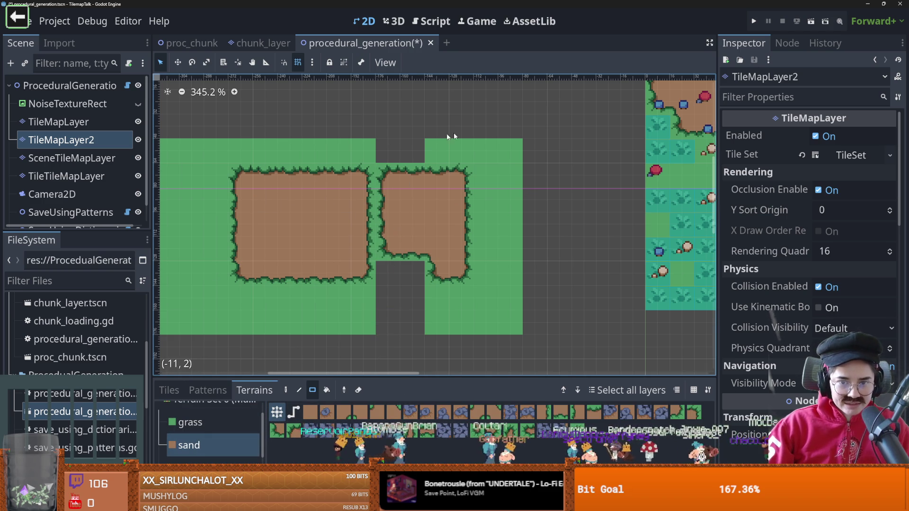
pyautogui.click(192, 422)
pyautogui.moveTo(412, 332); pyautogui.dragTo(384, 268)
pyautogui.click(194, 445)
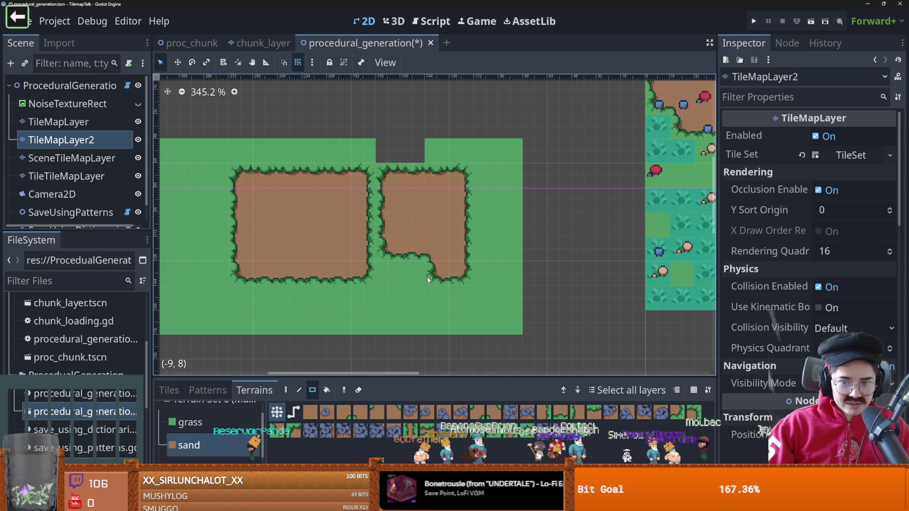
# Fill the gap in the top grass strip with grass terrain
pyautogui.moveTo(388, 275); pyautogui.dragTo(386, 229)
pyautogui.rightClick(386, 203)
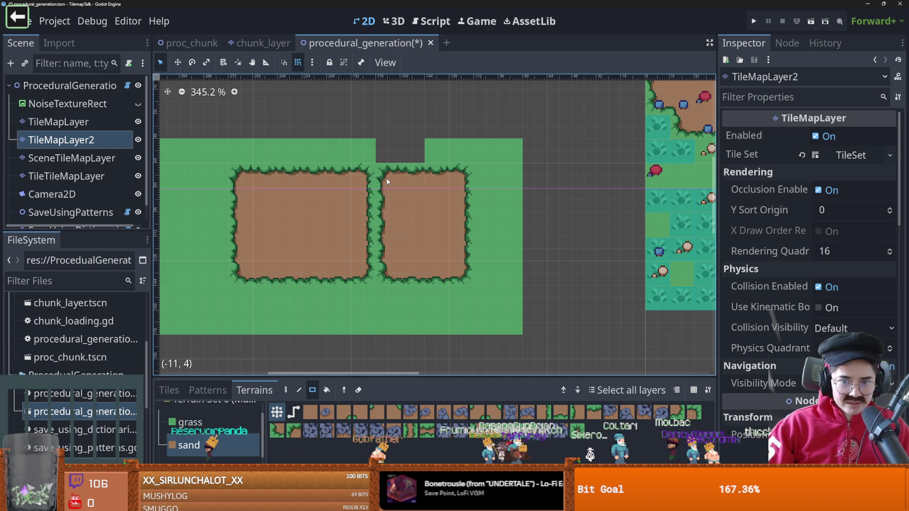
pyautogui.click(213, 422)
pyautogui.moveTo(445, 161); pyautogui.dragTo(382, 147)
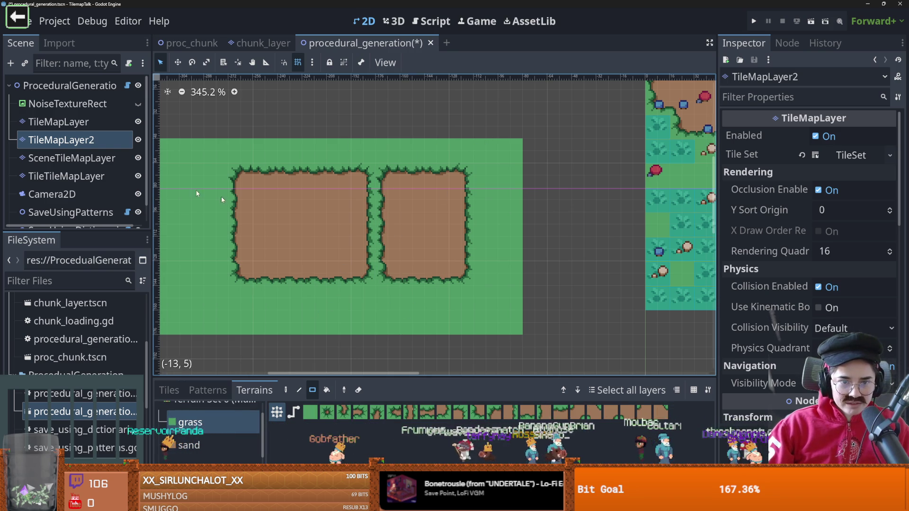
# On TileMapLayer, paint a terrain column between the dirt areas and grass at the left block's corner
pyautogui.click(58, 121)
pyautogui.moveTo(351, 178)
pyautogui.mouseDown()
pyautogui.moveTo(339, 263)
pyautogui.moveTo(362, 285)
pyautogui.mouseUp()
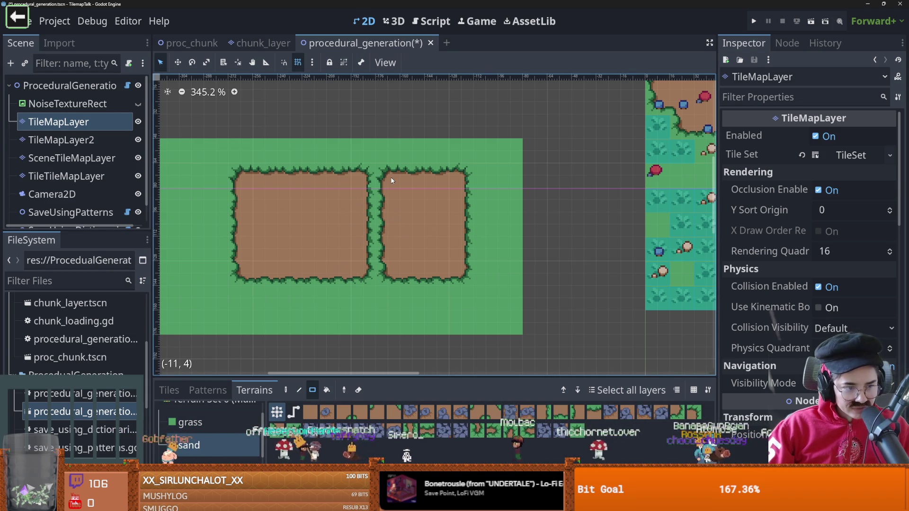
pyautogui.moveTo(388, 177); pyautogui.dragTo(386, 272)
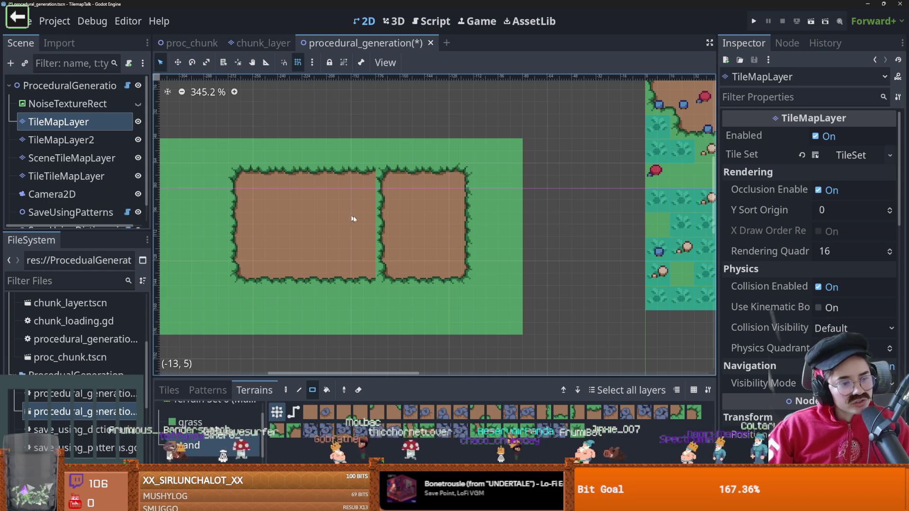
pyautogui.click(190, 422)
pyautogui.click(386, 173)
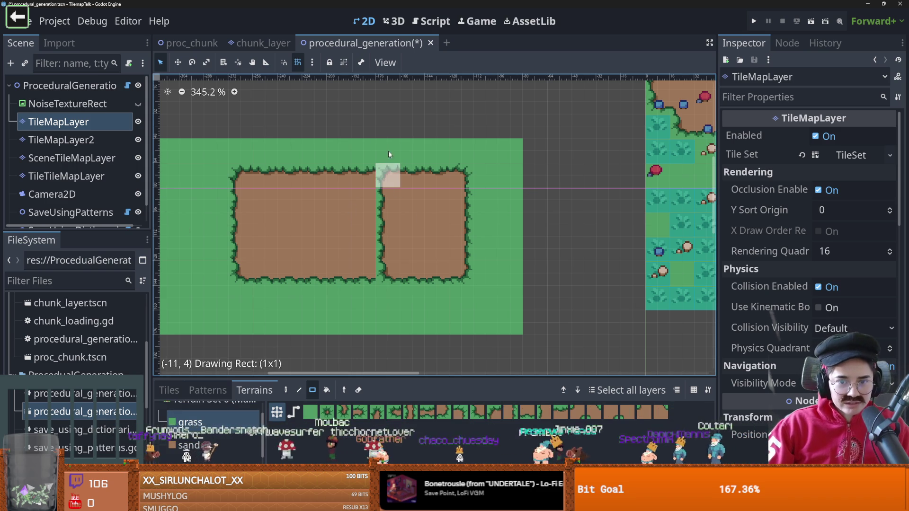
pyautogui.moveTo(385, 326); pyautogui.dragTo(386, 303)
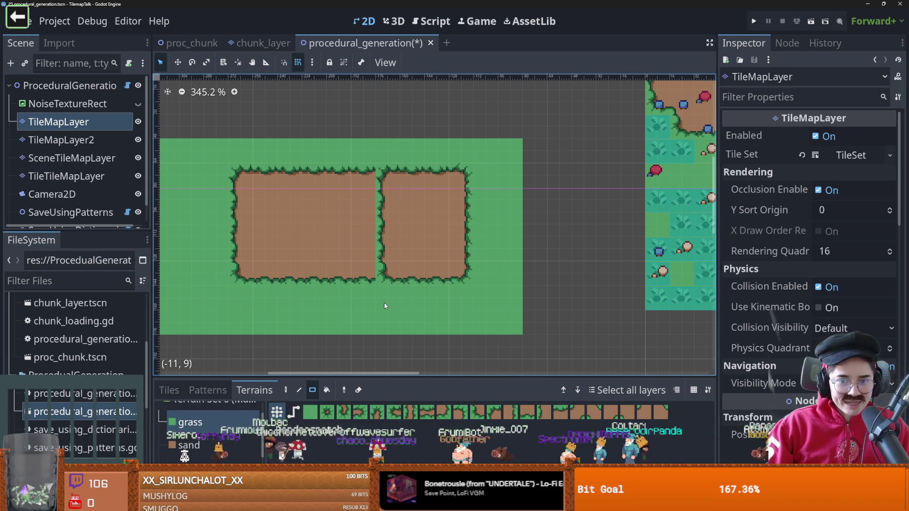
# Straighten the seam between the two dirt blocks with a terrain column and grass touch-ups
pyautogui.click(169, 390)
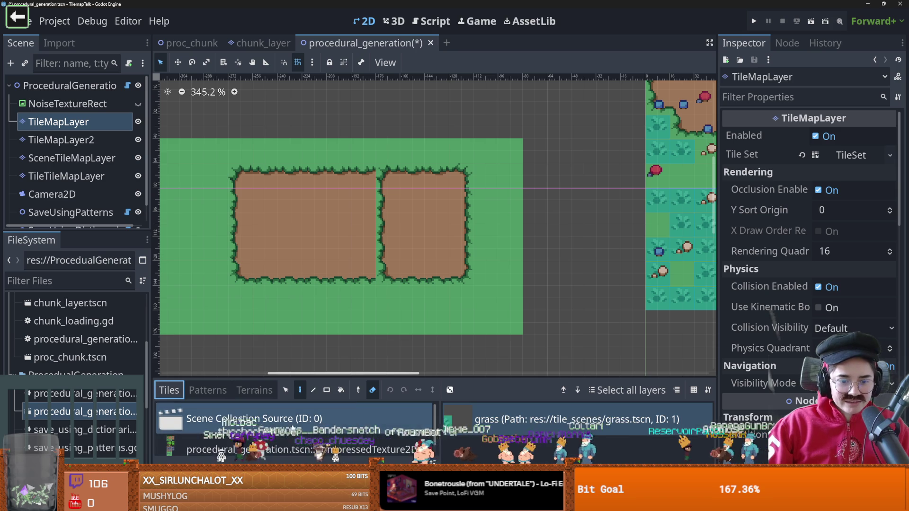
pyautogui.press('pagedown')
pyautogui.click(384, 263)
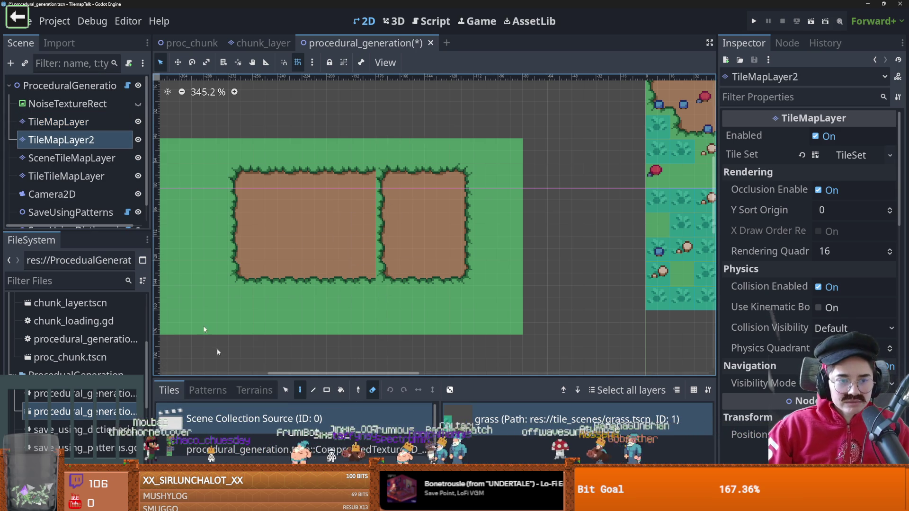
pyautogui.click(255, 390)
pyautogui.moveTo(364, 175); pyautogui.dragTo(364, 274)
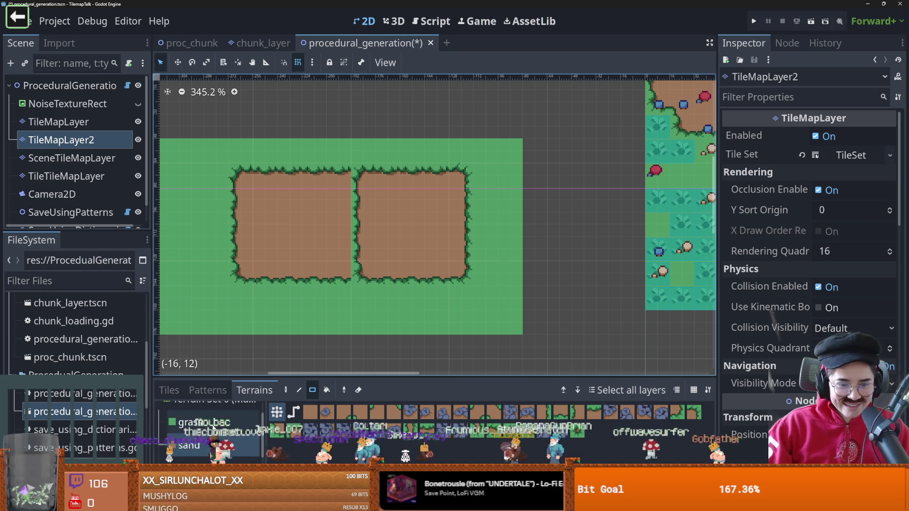
pyautogui.click(189, 422)
pyautogui.moveTo(356, 312); pyautogui.dragTo(355, 301)
pyautogui.click(363, 149)
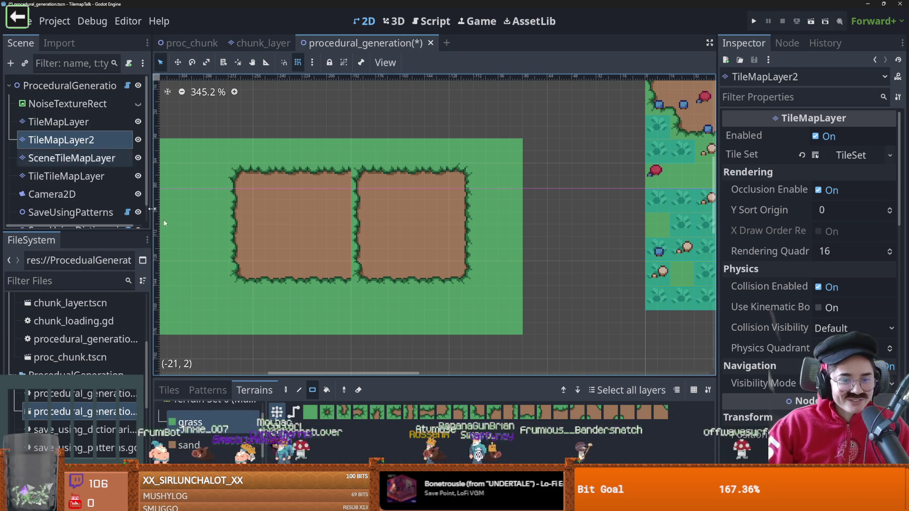
# Erase the grass strip between the dirt patches on TileMapLayer2
pyautogui.click(90, 123)
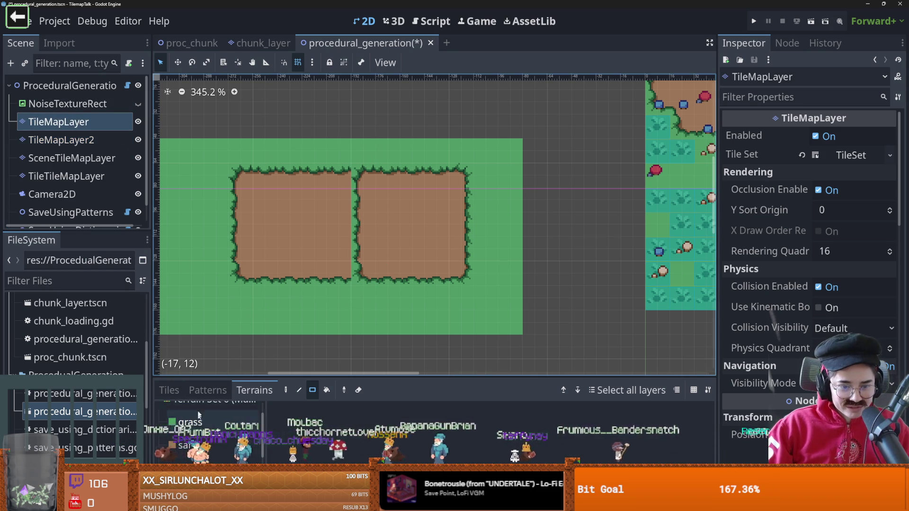
pyautogui.click(169, 391)
pyautogui.click(373, 390)
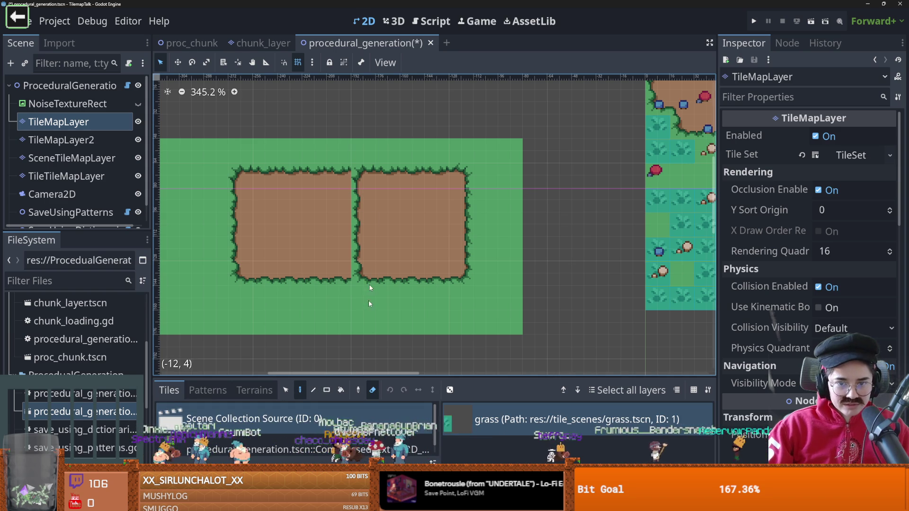
pyautogui.click(62, 140)
pyautogui.moveTo(370, 152); pyautogui.dragTo(363, 282)
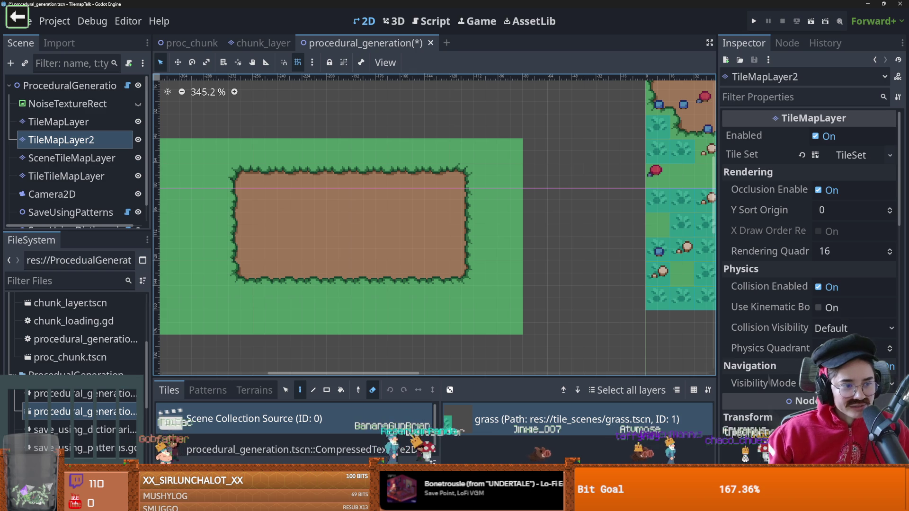
# Scroll the tile map view left to look over the merged dirt patch
pyautogui.hscroll(-3, 332, 293)
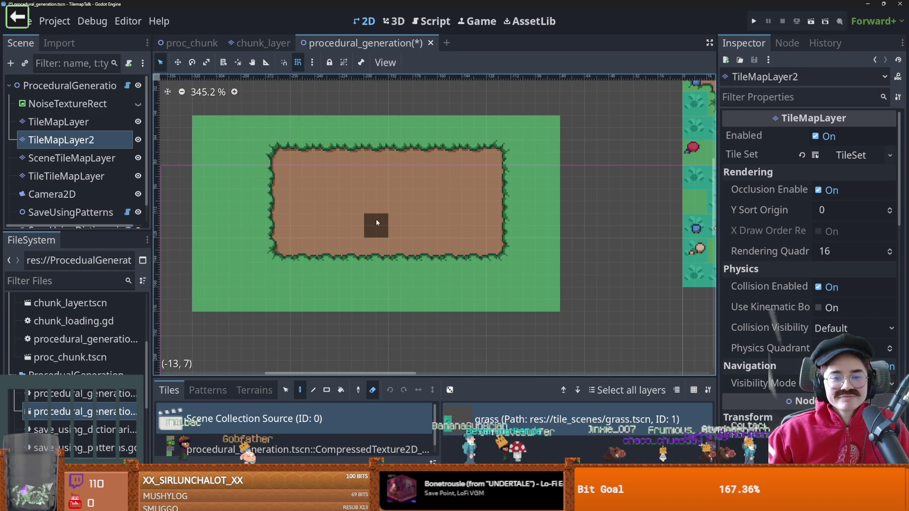
# Uncomment both erase_cell loops in the ChunkLayer script and save
pyautogui.click(260, 43)
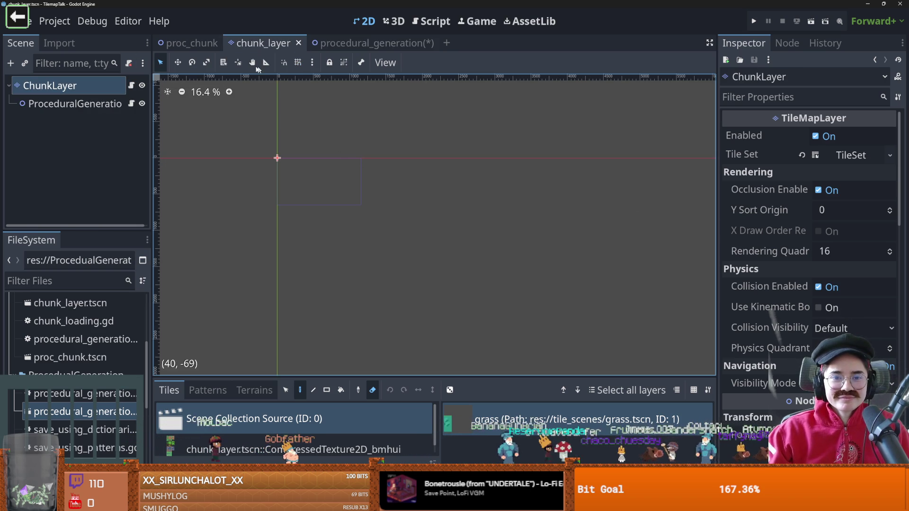
pyautogui.click(131, 86)
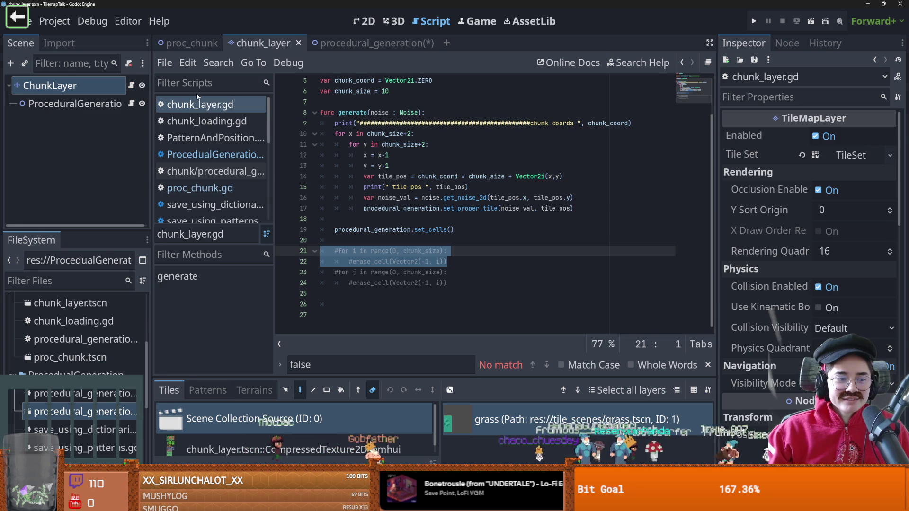
pyautogui.click(422, 144)
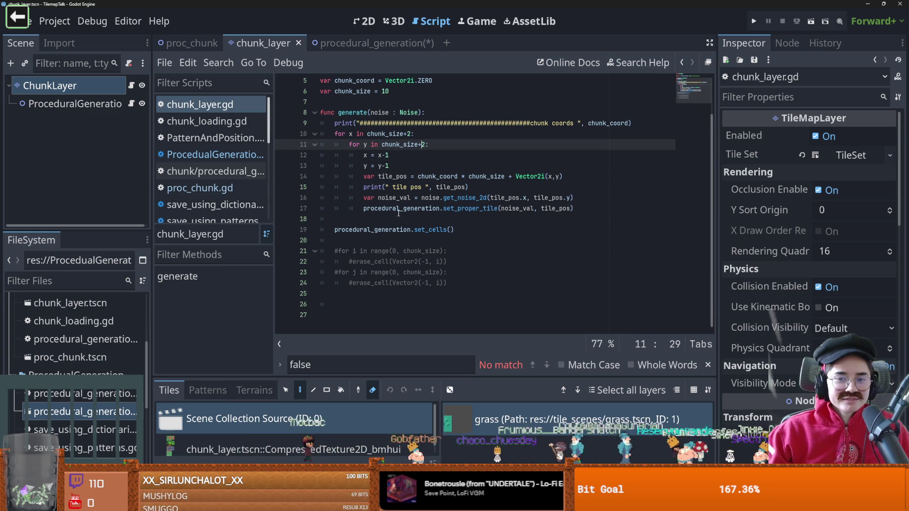
pyautogui.click(334, 251)
pyautogui.press('Delete')
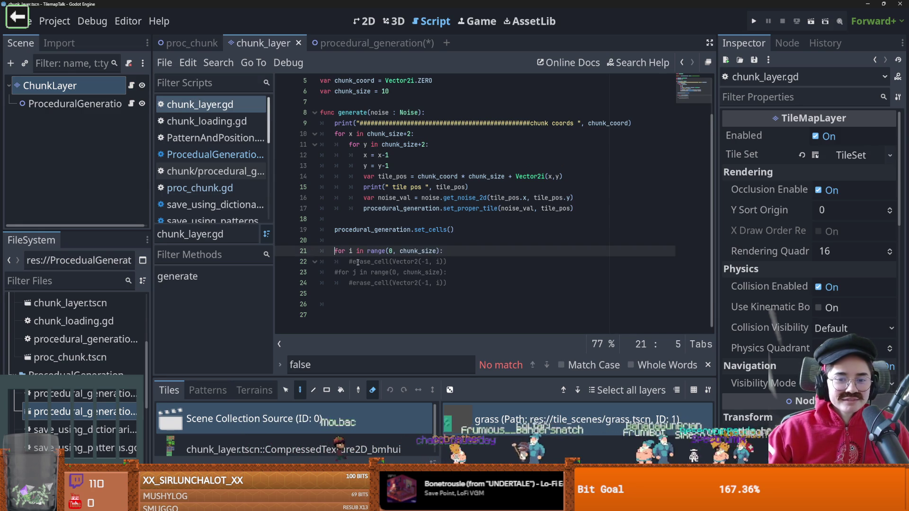
pyautogui.click(349, 261)
pyautogui.press('Delete')
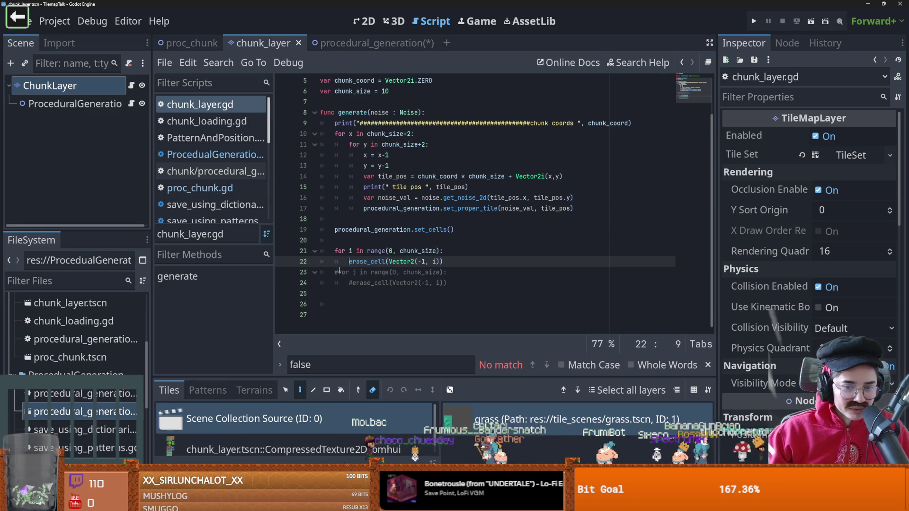
pyautogui.click(335, 272)
pyautogui.press('Delete')
pyautogui.click(349, 283)
pyautogui.press('Delete')
pyautogui.hotkey('ctrl', 's')
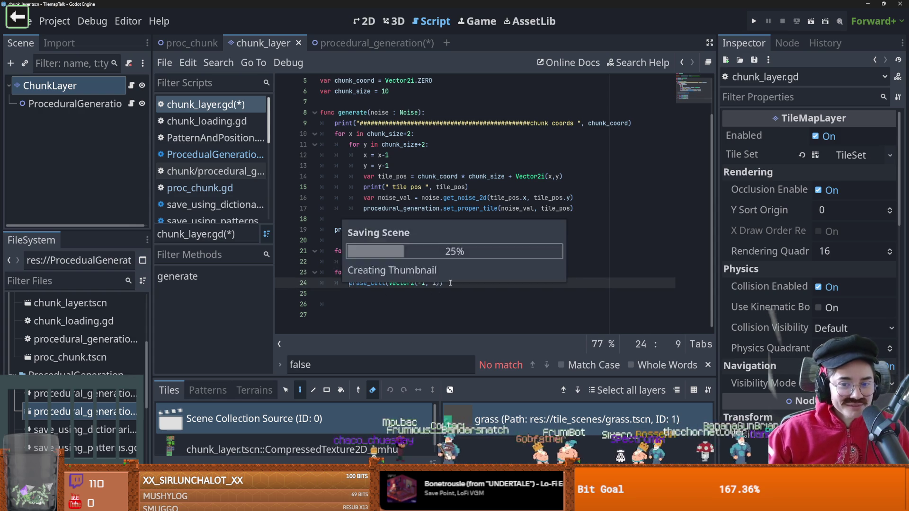
# Change the second erase loop's variable from i to j and save the fixed script
pyautogui.press('Up')
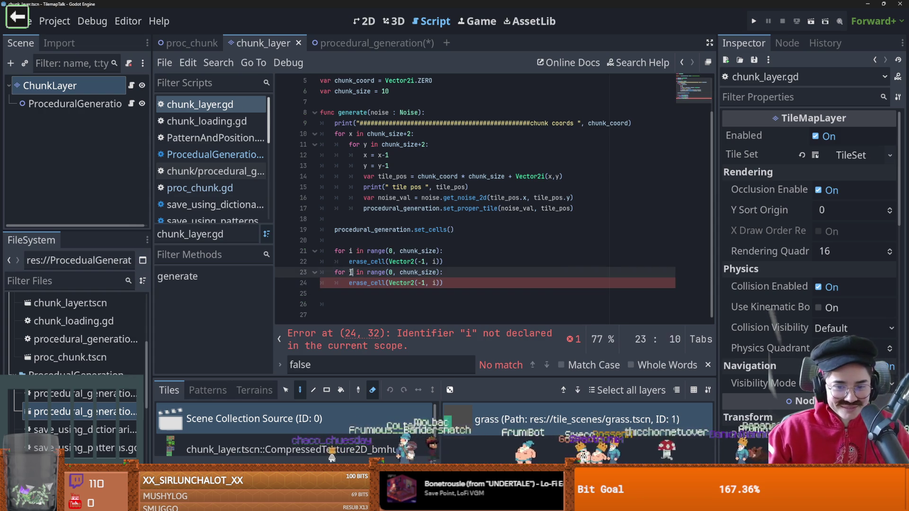
pyautogui.press('Delete')
pyautogui.write('j')
pyautogui.click(436, 283)
pyautogui.write('j')
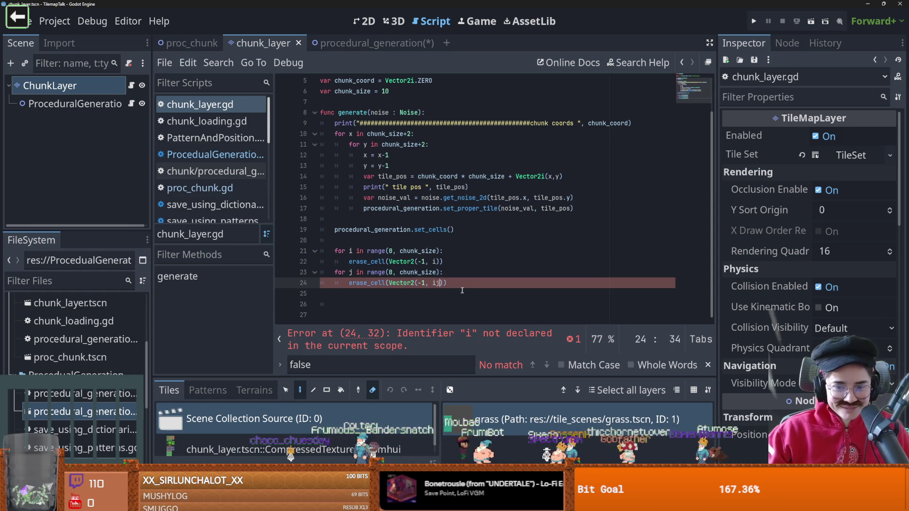
pyautogui.press('BackSpace')
pyautogui.press('BackSpace')
pyautogui.write('j')
pyautogui.click(457, 250)
pyautogui.hotkey('ctrl', 's')
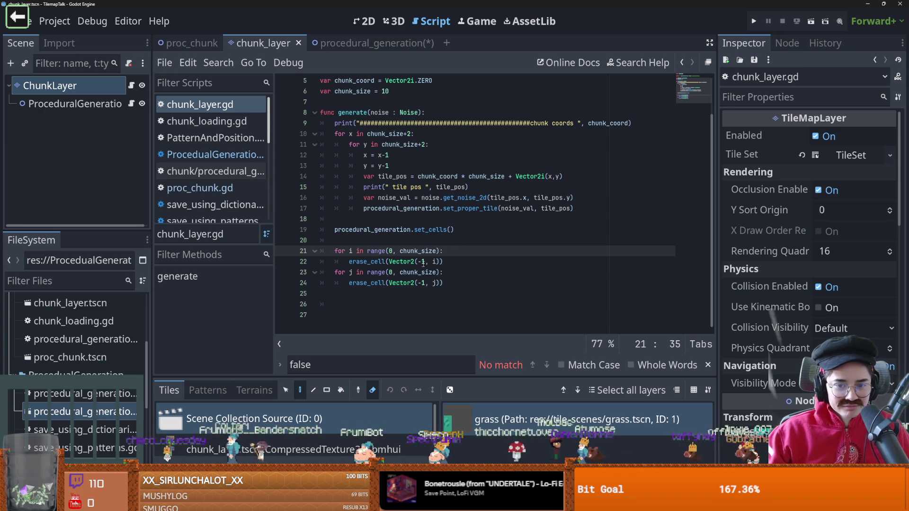
# Make line 24 erase Vector2(j, chunk_size + 1), save, and run proc_chunk
pyautogui.click(357, 272)
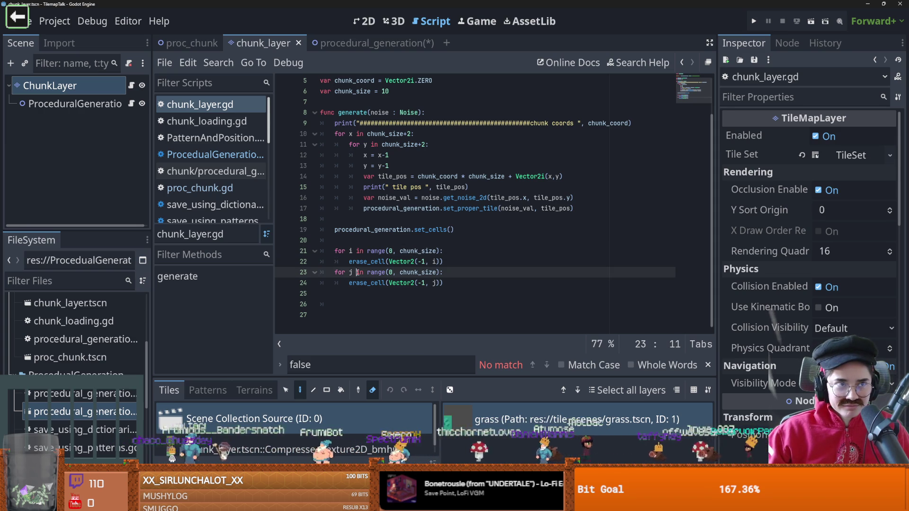
pyautogui.click(421, 282)
pyautogui.hotkey('shift', 'Left')
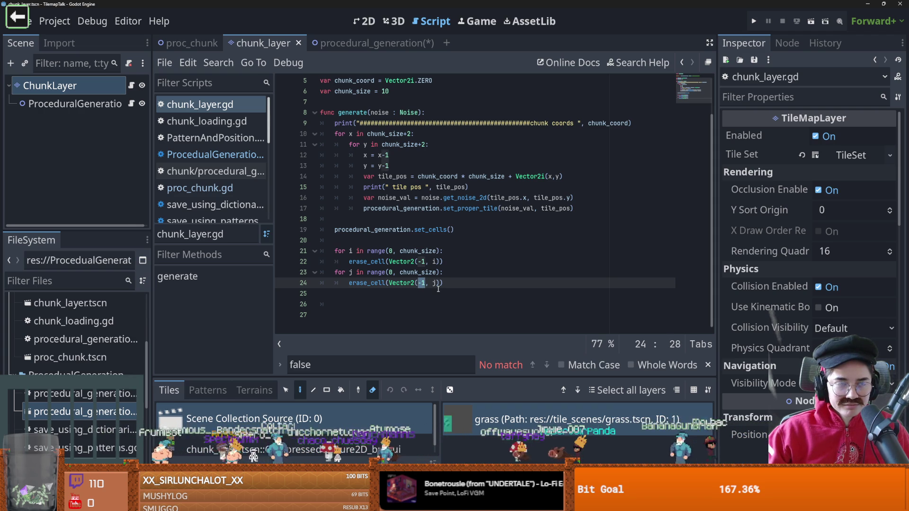
pyautogui.press('BackSpace')
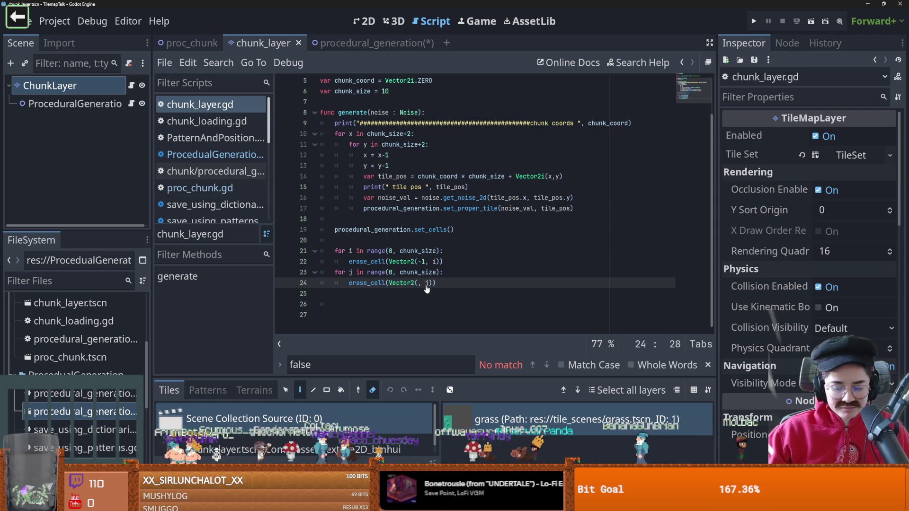
pyautogui.write('j')
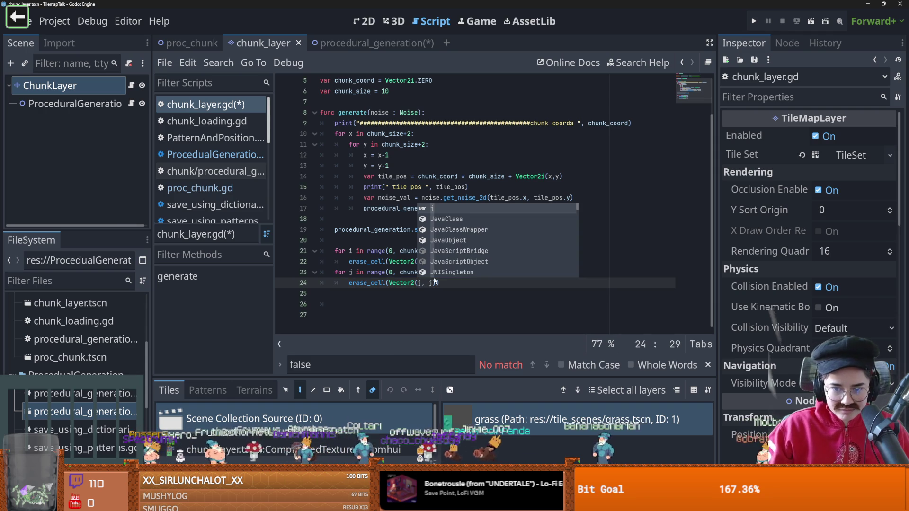
pyautogui.press('Right')
pyautogui.press('Right')
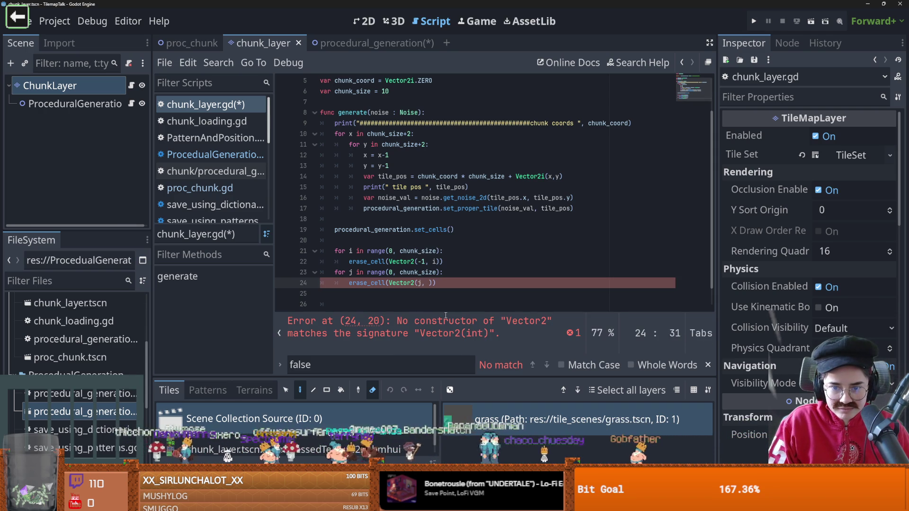
pyautogui.write('chu')
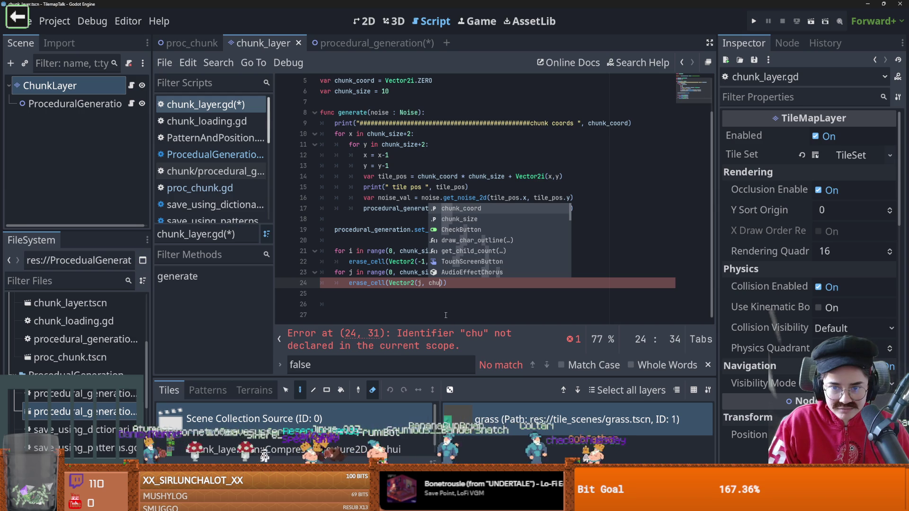
pyautogui.press('Down')
pyautogui.press('Return')
pyautogui.write('+ 1')
pyautogui.hotkey('ctrl', 's')
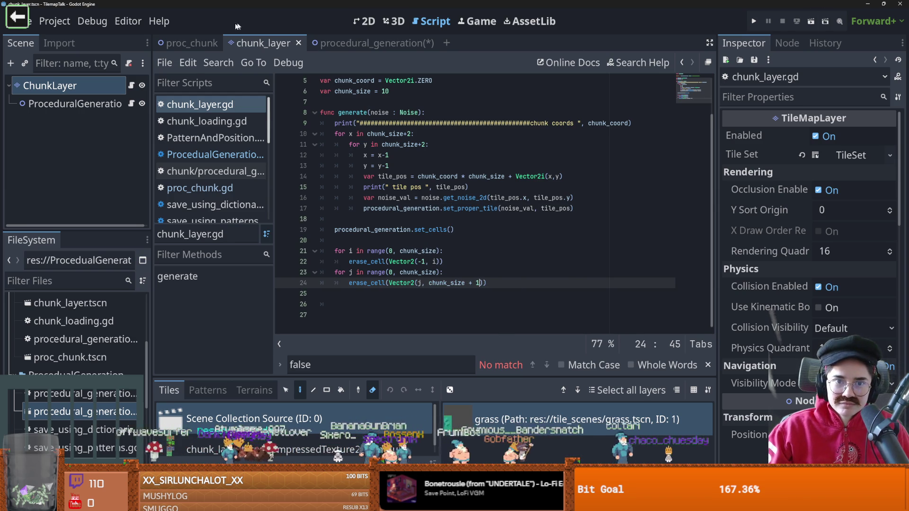
pyautogui.click(188, 43)
pyautogui.click(811, 21)
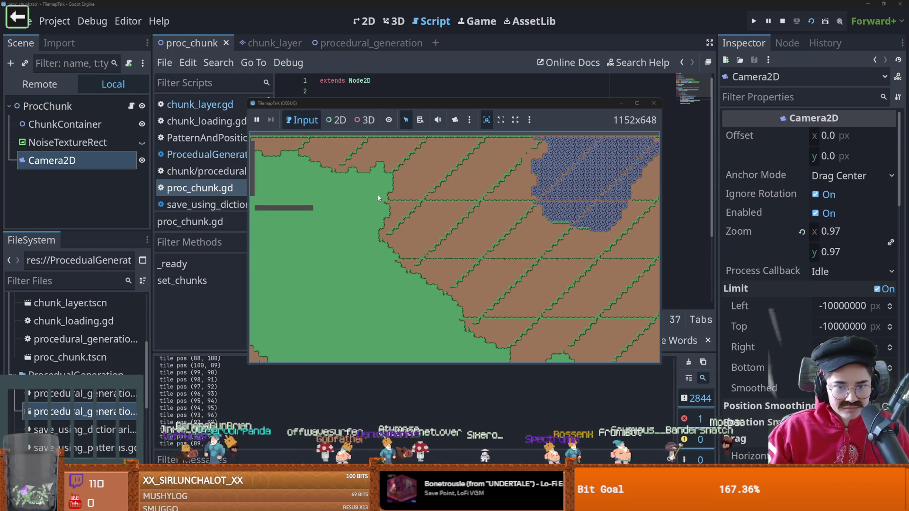
# Close the running game and bring up chunk_layer.gd from the chunk_layer scene's ChunkLayer node
pyautogui.click(654, 103)
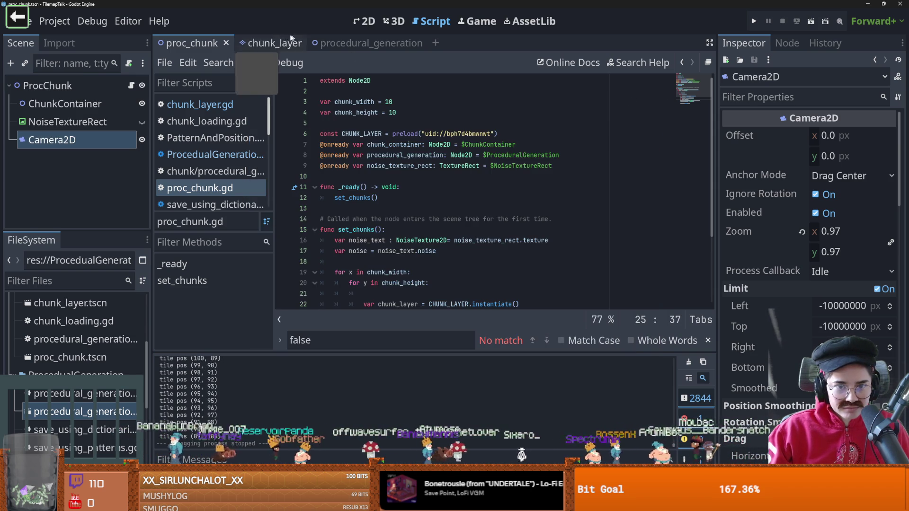
pyautogui.click(364, 21)
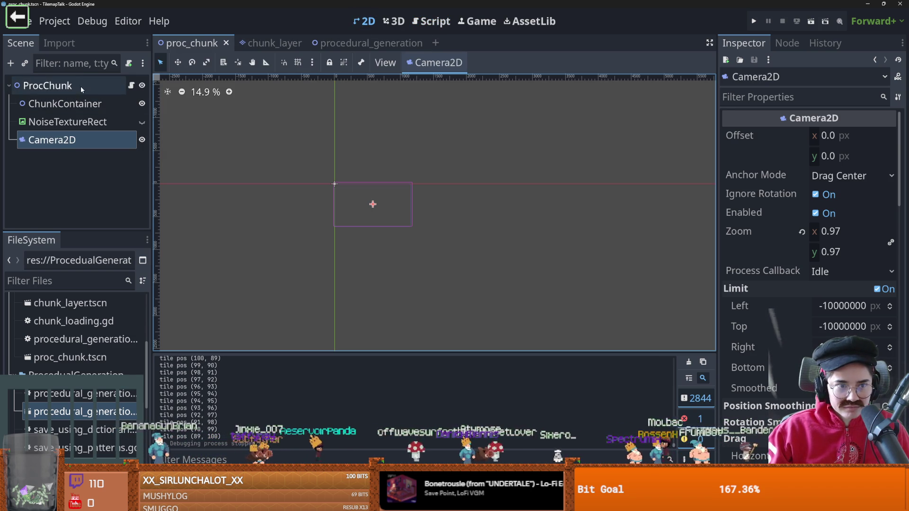
pyautogui.click(265, 42)
pyautogui.rightClick(98, 90)
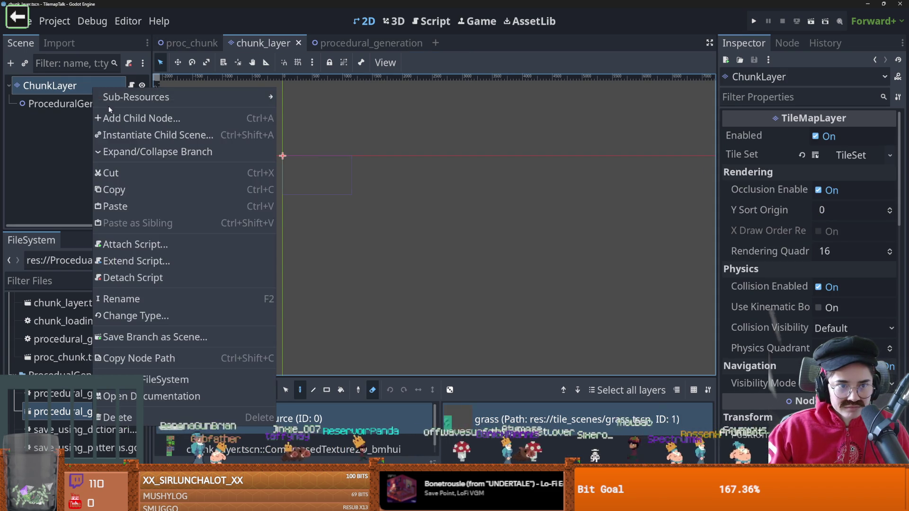
pyautogui.click(112, 114)
pyautogui.click(648, 94)
pyautogui.scroll(2, 397, 156)
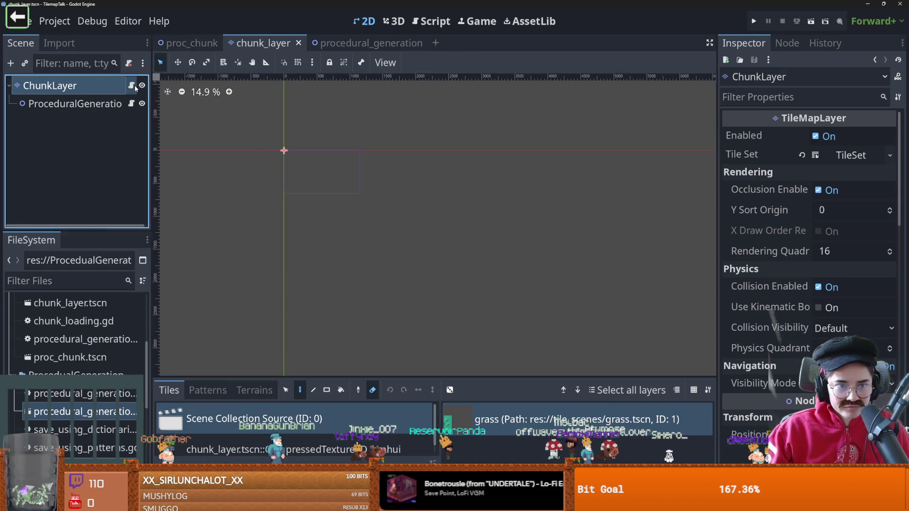
pyautogui.click(131, 85)
pyautogui.scroll(2, 382, 156)
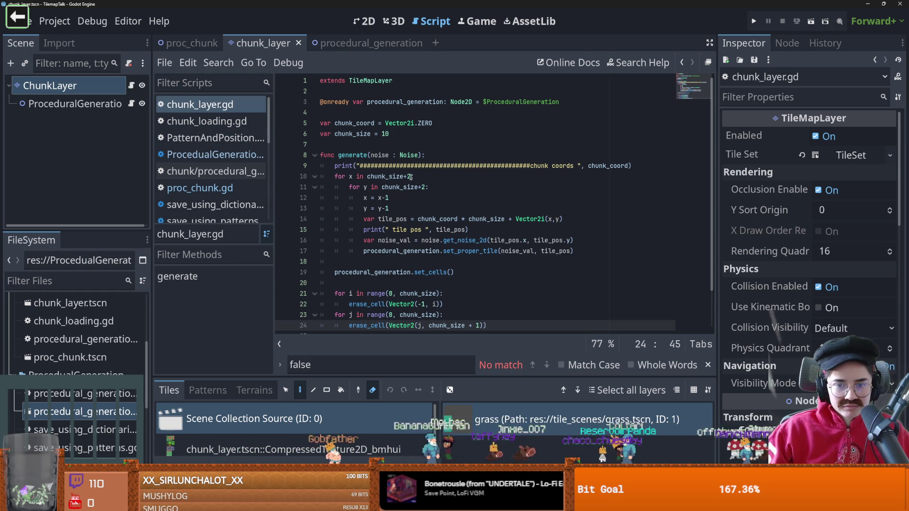
# Change both loop bounds on lines 10–11 to chunk_size+1, save, and test-run proc_chunk
pyautogui.click(410, 177)
pyautogui.press('BackSpace')
pyautogui.write('1')
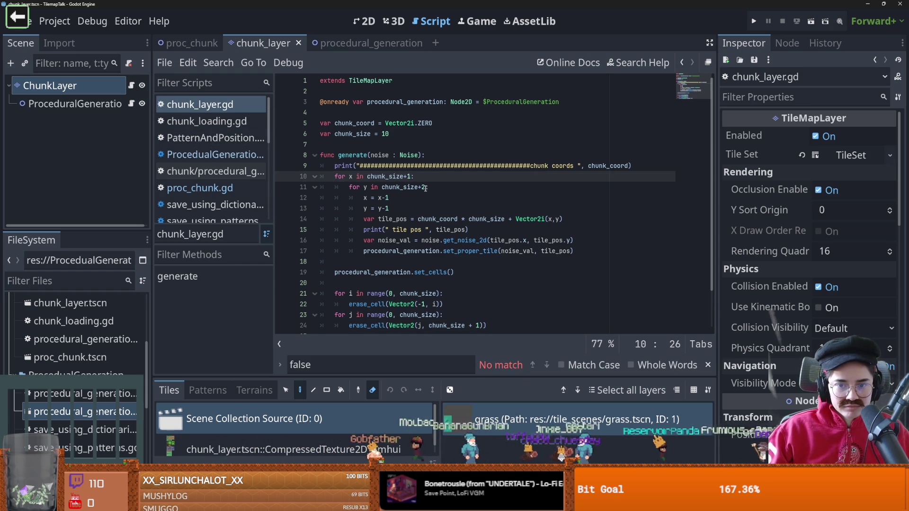
pyautogui.click(426, 188)
pyautogui.press('BackSpace')
pyautogui.write('1')
pyautogui.hotkey('ctrl', 's')
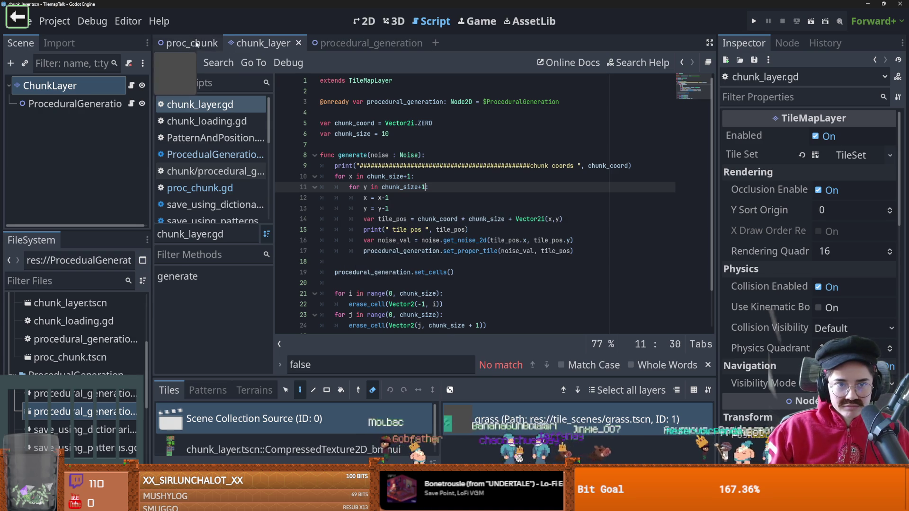
pyautogui.click(205, 44)
pyautogui.click(811, 22)
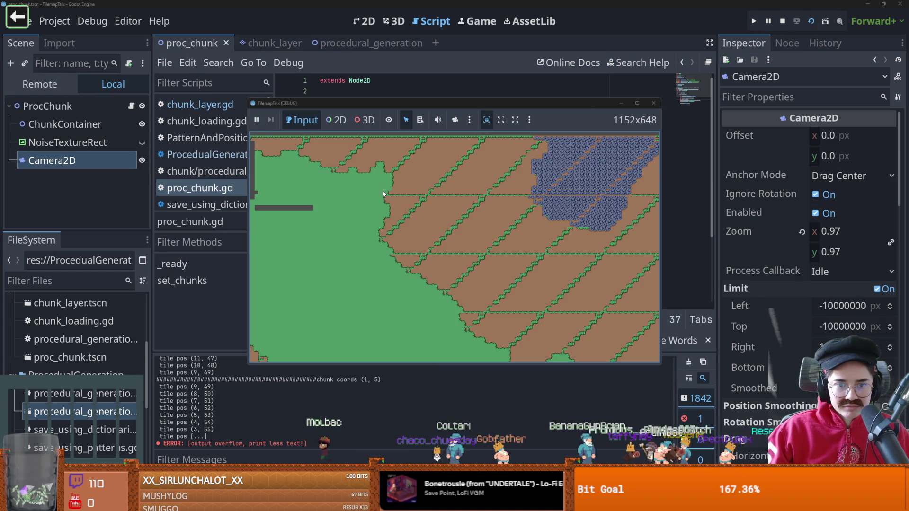
pyautogui.click(653, 104)
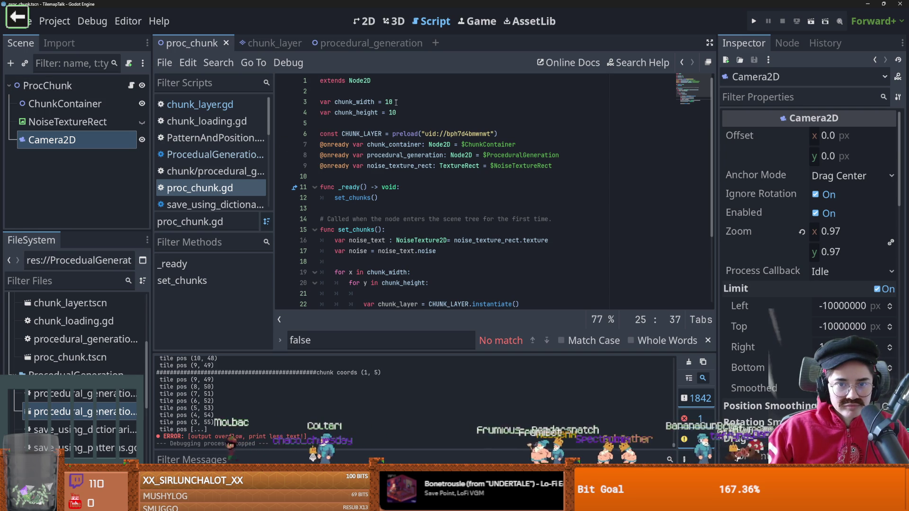
# In proc_chunk.gd set chunk_width to 2 and chunk_height to 12, then run the scene
pyautogui.click(131, 85)
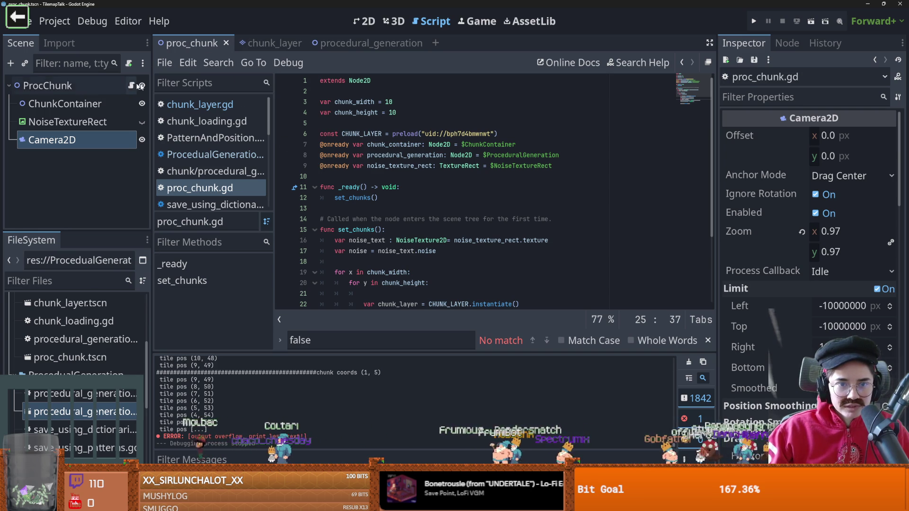
pyautogui.click(396, 102)
pyautogui.press('BackSpace')
pyautogui.press('BackSpace')
pyautogui.write('2')
pyautogui.click(400, 114)
pyautogui.press('BackSpace')
pyautogui.write('2')
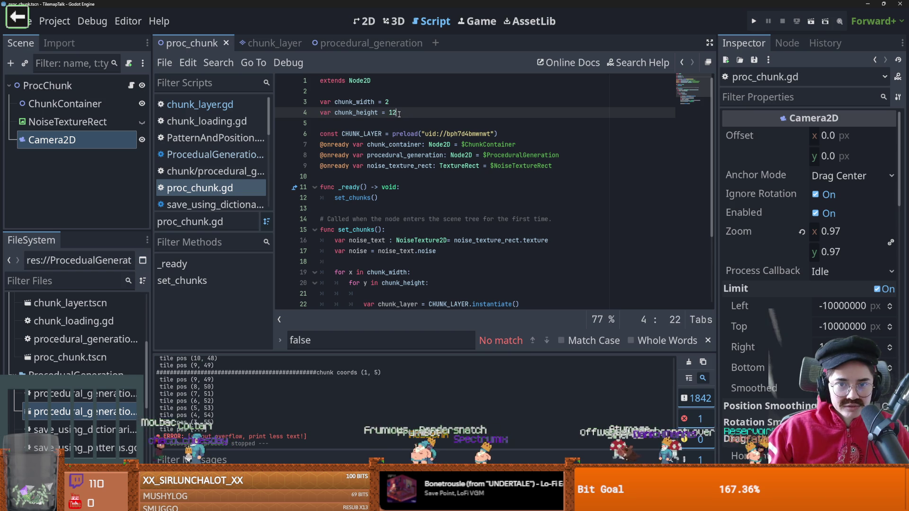
pyautogui.click(811, 21)
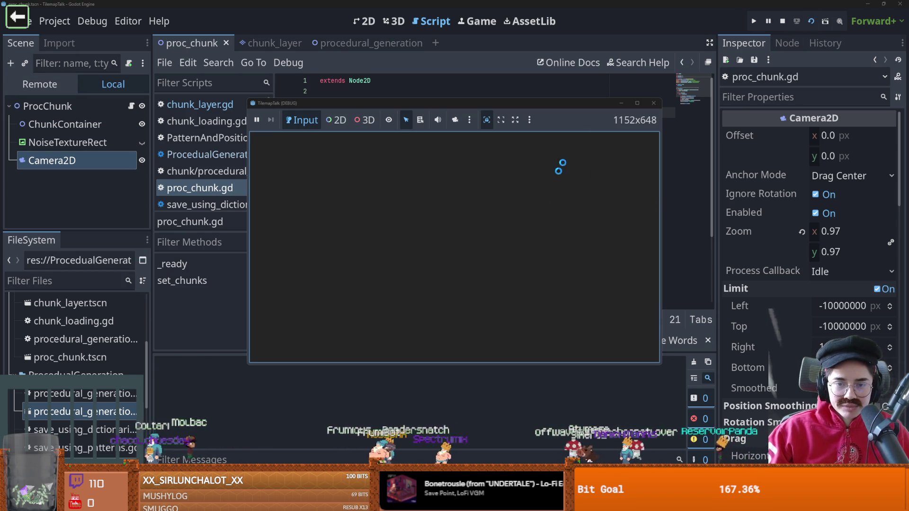
# Set the Camera2D zoom to 2.245 and centre its frame on the origin
pyautogui.click(654, 102)
pyautogui.click(365, 20)
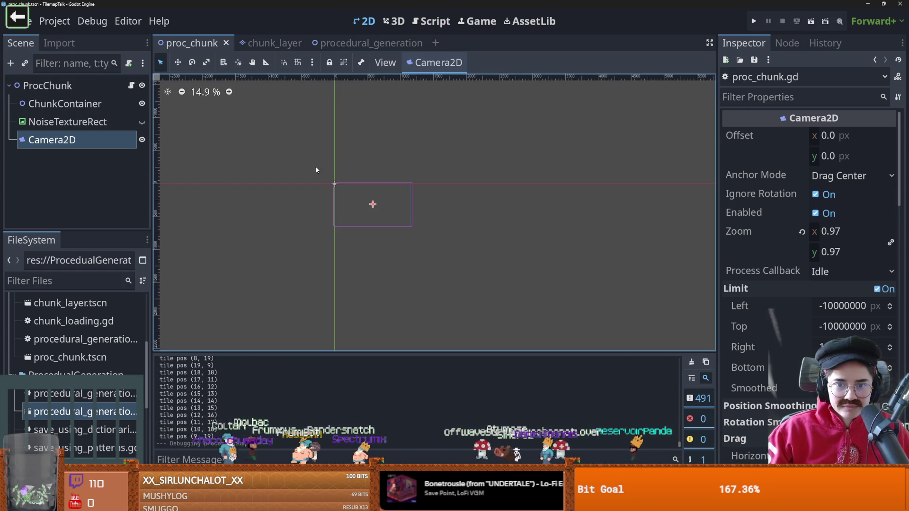
pyautogui.scroll(1, 380, 222)
pyautogui.moveTo(847, 231); pyautogui.dragTo(908, 232)
pyautogui.click(375, 194)
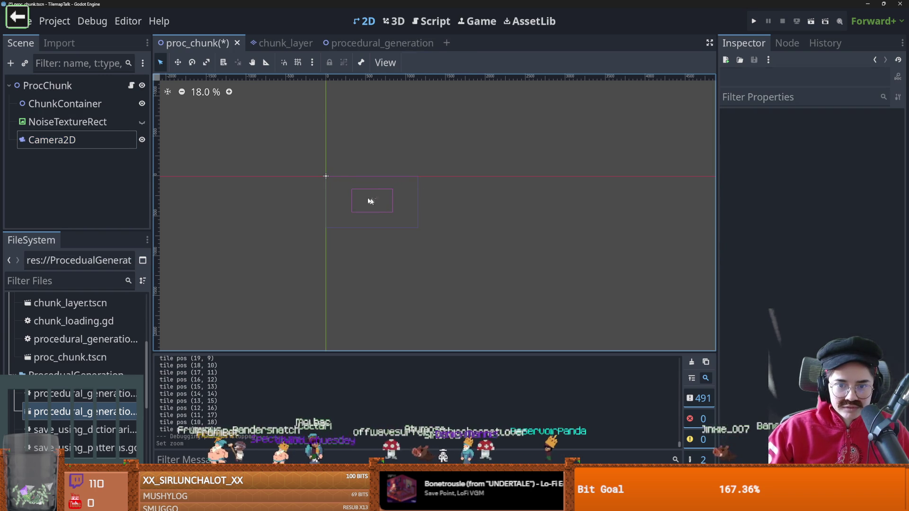
pyautogui.moveTo(364, 201); pyautogui.dragTo(328, 182)
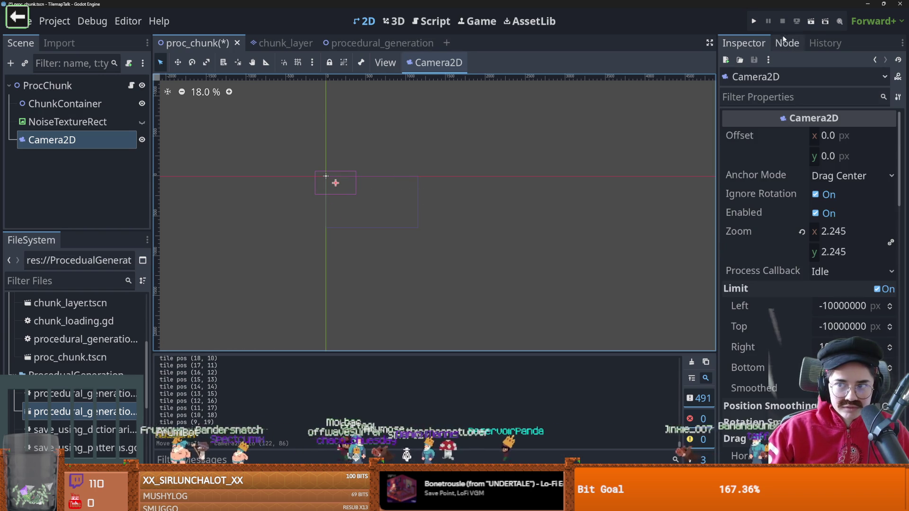
# Run the scene to check the camera framing, then return to proc_chunk.gd
pyautogui.click(815, 21)
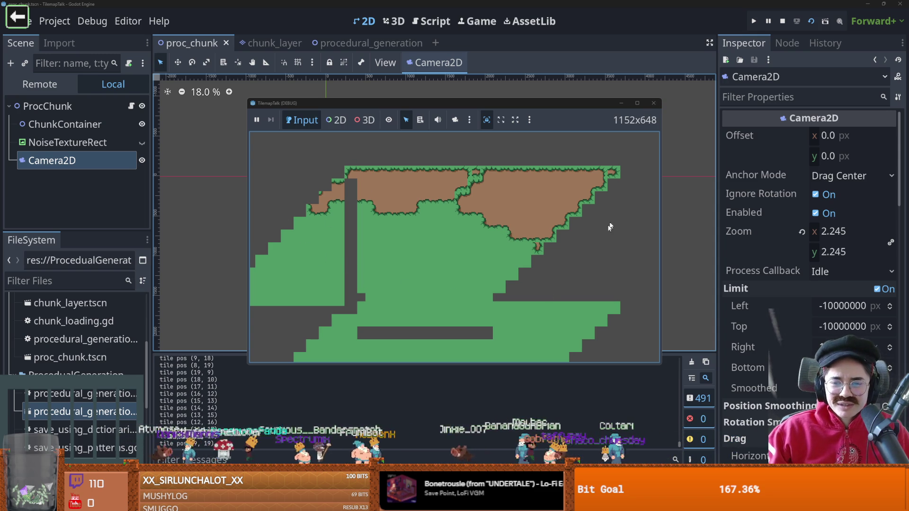
pyautogui.click(647, 104)
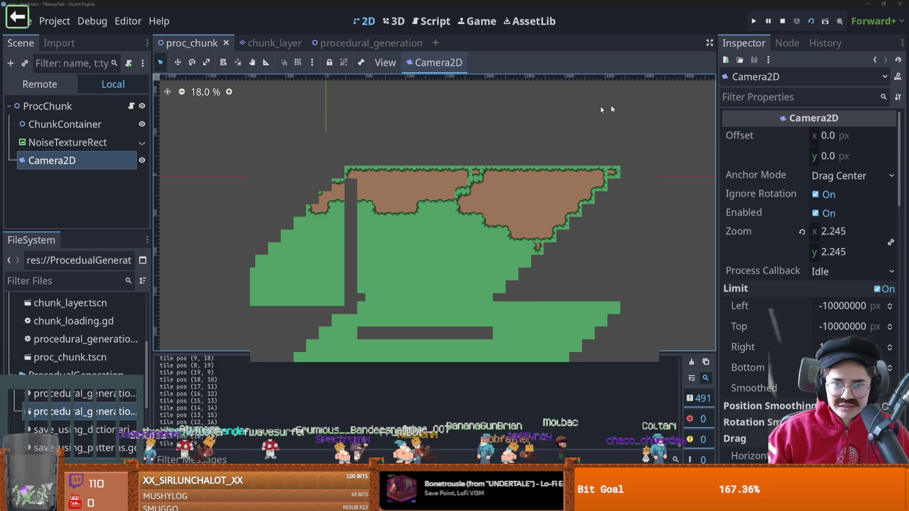
pyautogui.hotkey('ctrl', 'F3')
pyautogui.scroll(-3, 376, 241)
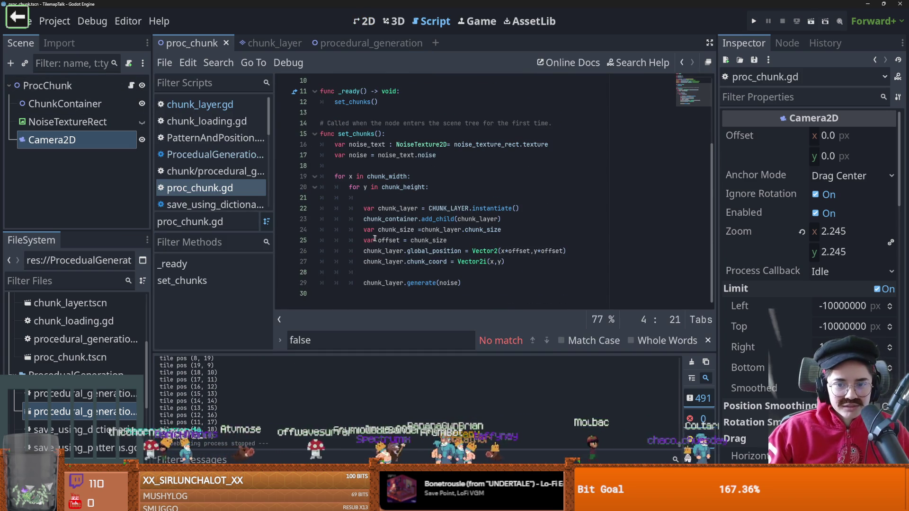
# Review the procedural_generation script's tile range checks and its reference on line 19
pyautogui.click(346, 46)
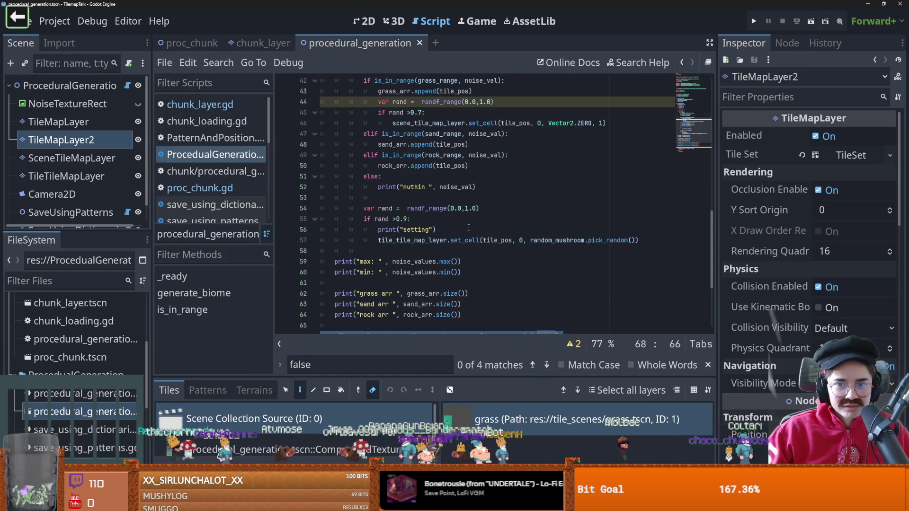
pyautogui.scroll(2, 468, 228)
pyautogui.click(469, 197)
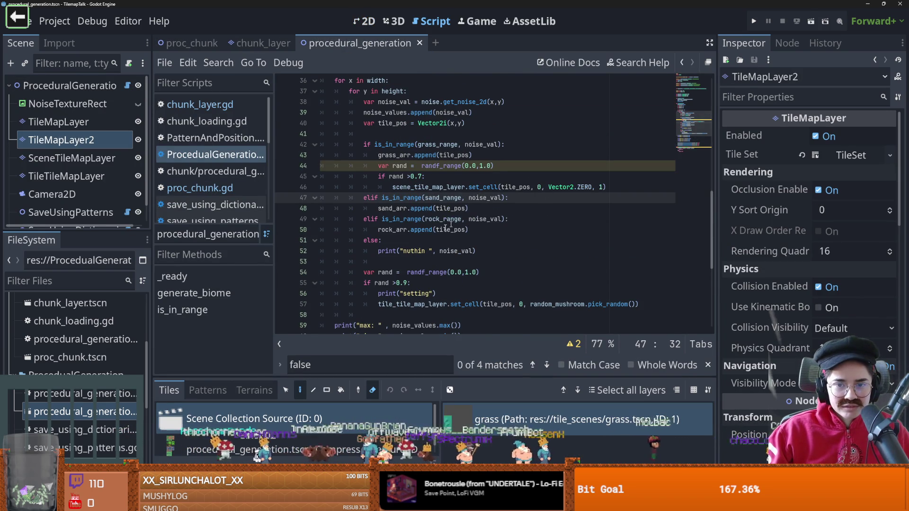
pyautogui.scroll(1, 472, 217)
pyautogui.click(419, 43)
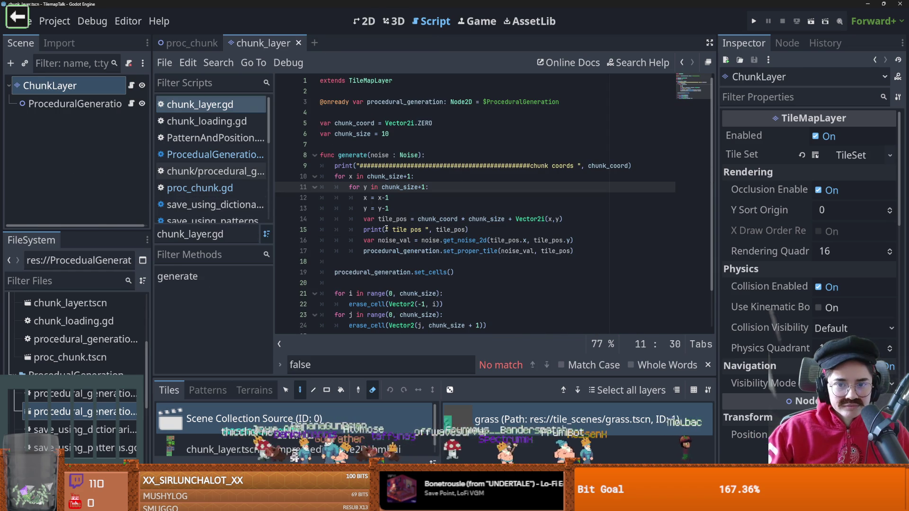
pyautogui.scroll(-1, 416, 240)
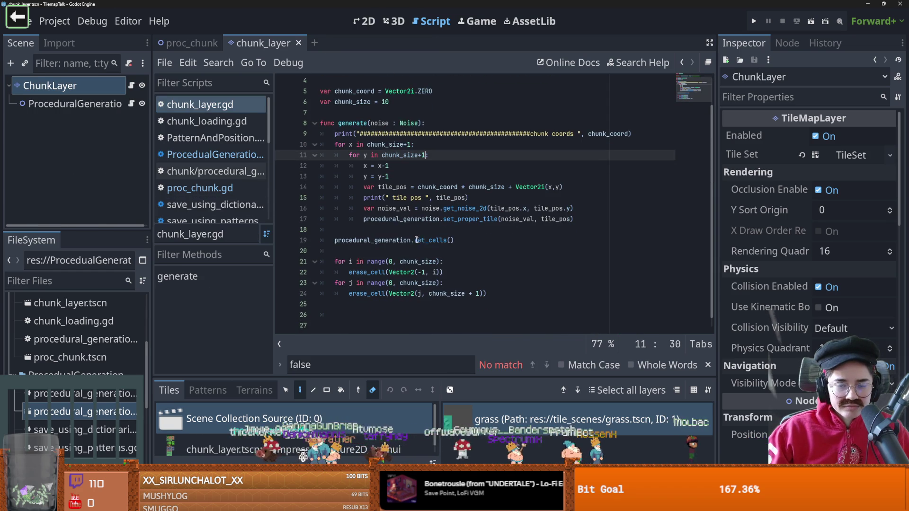
pyautogui.click(430, 220)
pyautogui.doubleClick(406, 240)
pyautogui.moveTo(405, 241)
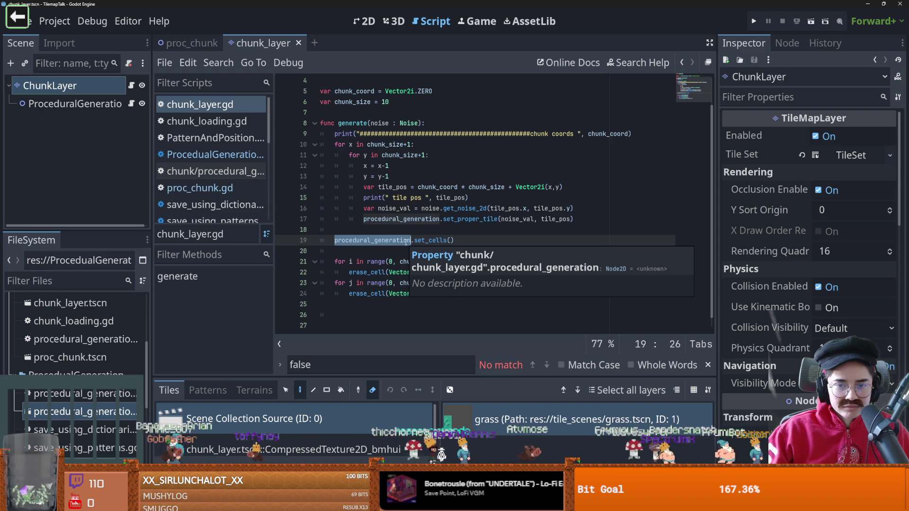
pyautogui.hotkey('ctrl', 'Tab')
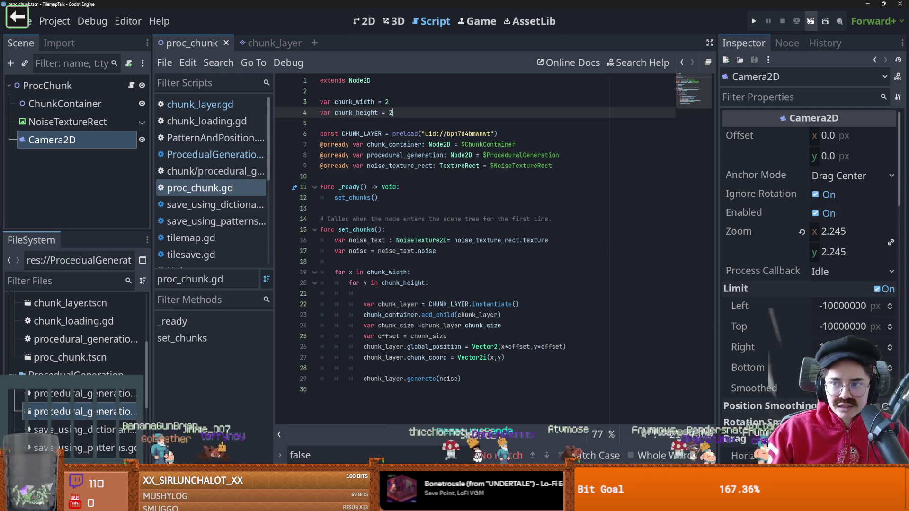
# After a test run, set chunk_width and chunk_height to 1 in proc_chunk.gd
pyautogui.click(808, 21)
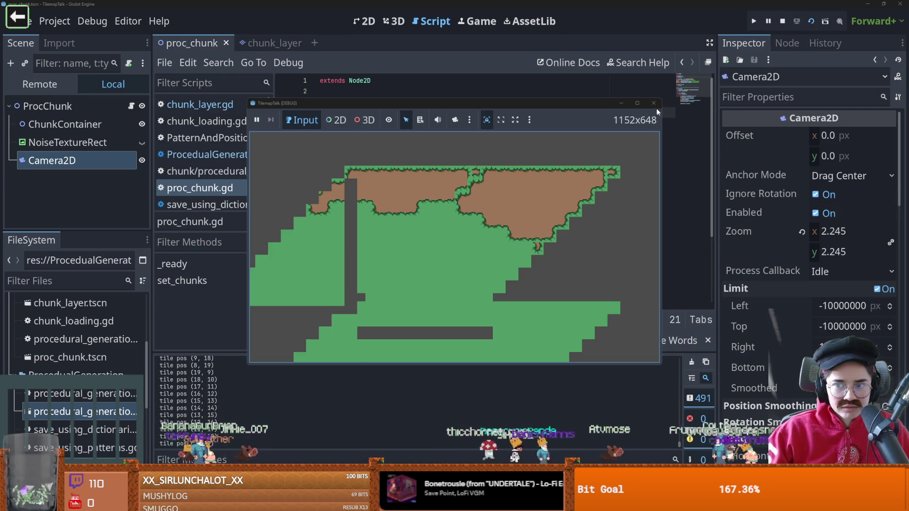
pyautogui.click(654, 103)
pyautogui.click(402, 103)
pyautogui.press('BackSpace')
pyautogui.write('1')
pyautogui.click(402, 117)
pyautogui.press('BackSpace')
pyautogui.write('1')
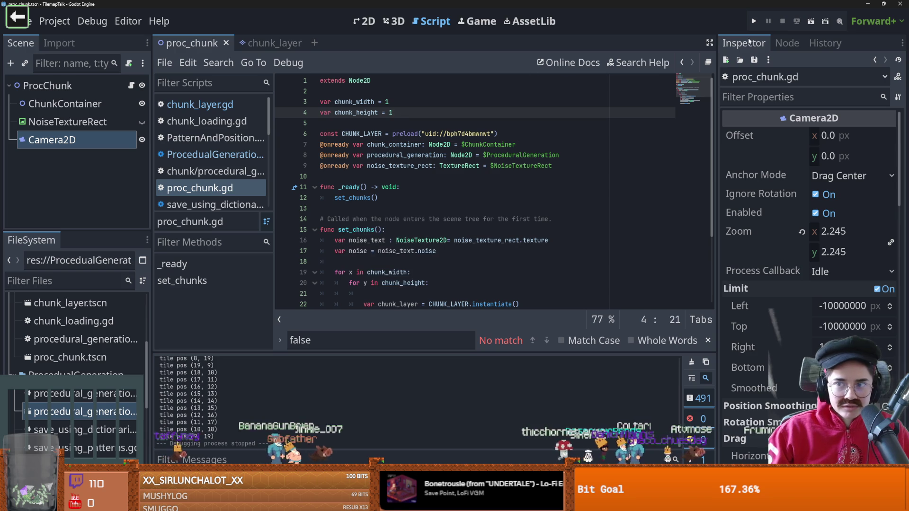
# Run the single-chunk scene, then switch to the chunk_layer script
pyautogui.click(813, 21)
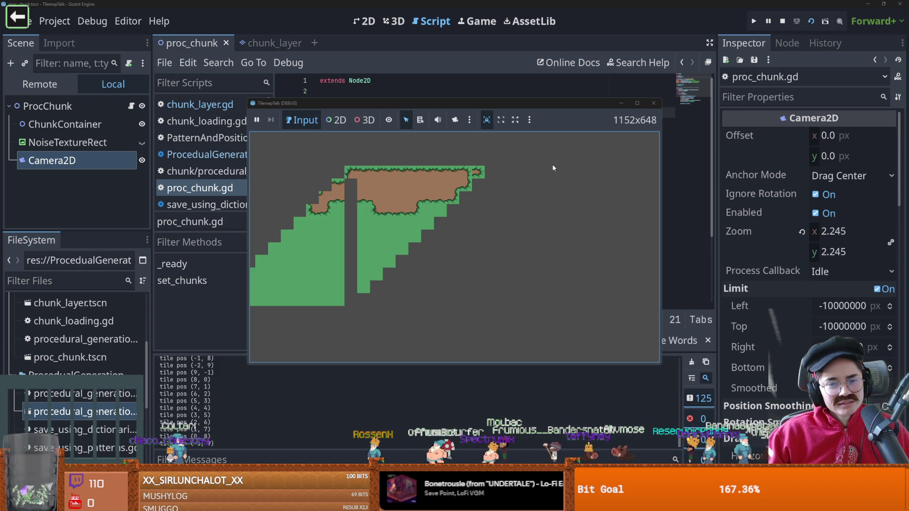
pyautogui.click(654, 103)
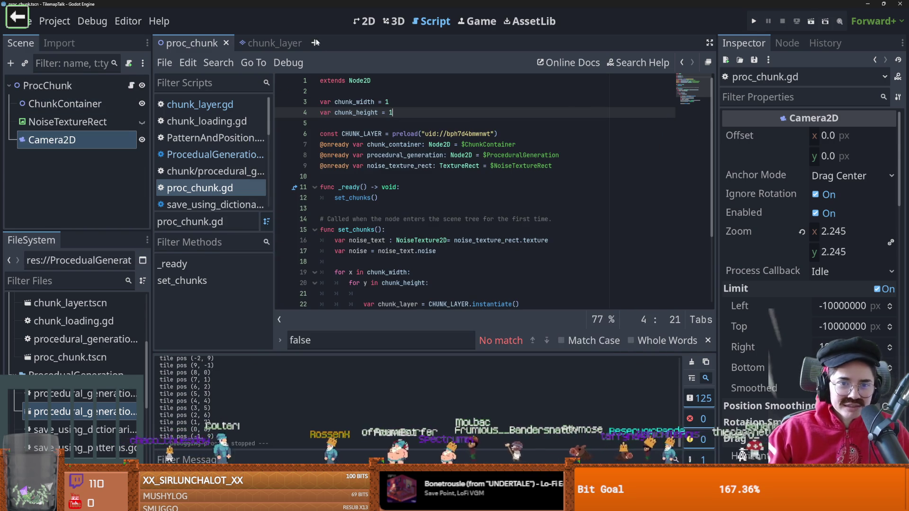
pyautogui.click(263, 43)
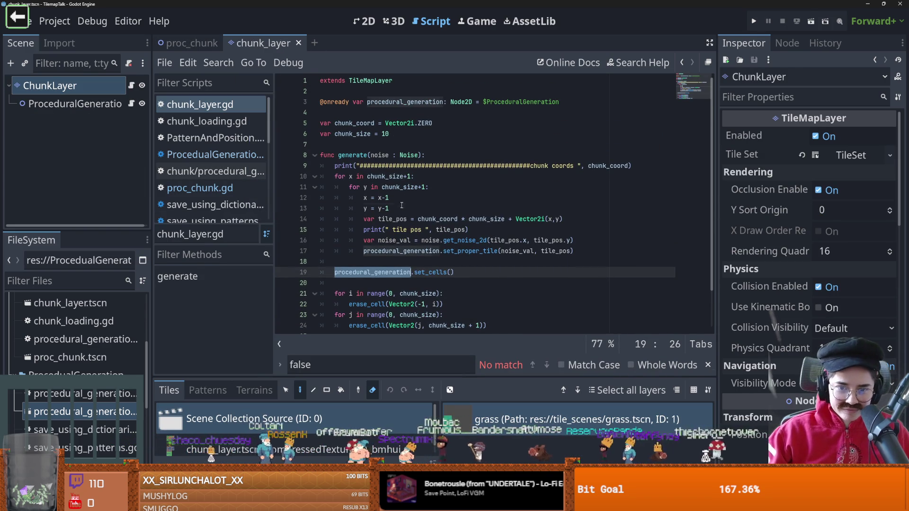
# Look over the x = x-1 offset line, then rerun the proc_chunk scene
pyautogui.click(420, 200)
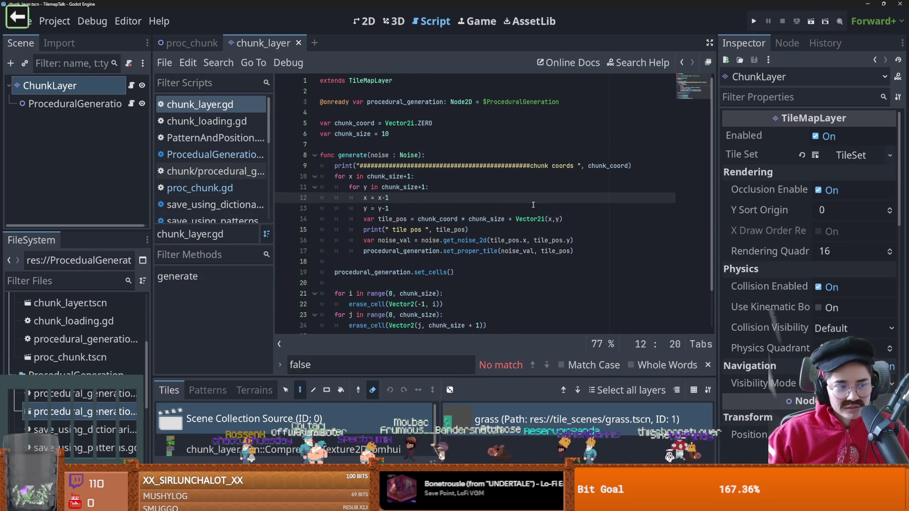
pyautogui.moveTo(542, 223)
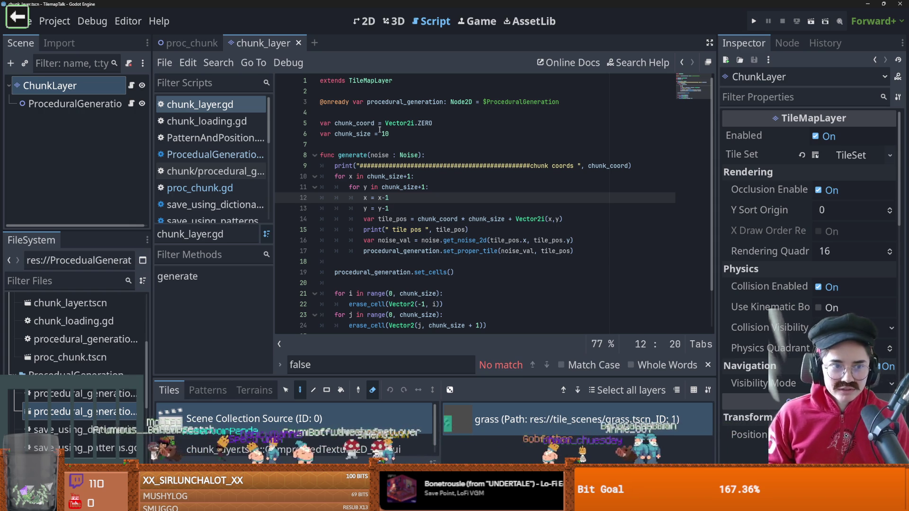
pyautogui.click(185, 41)
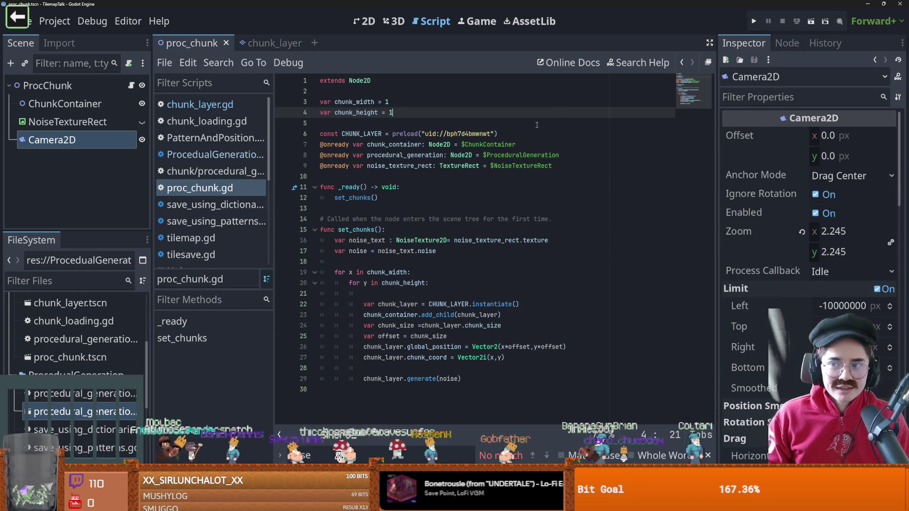
pyautogui.click(811, 20)
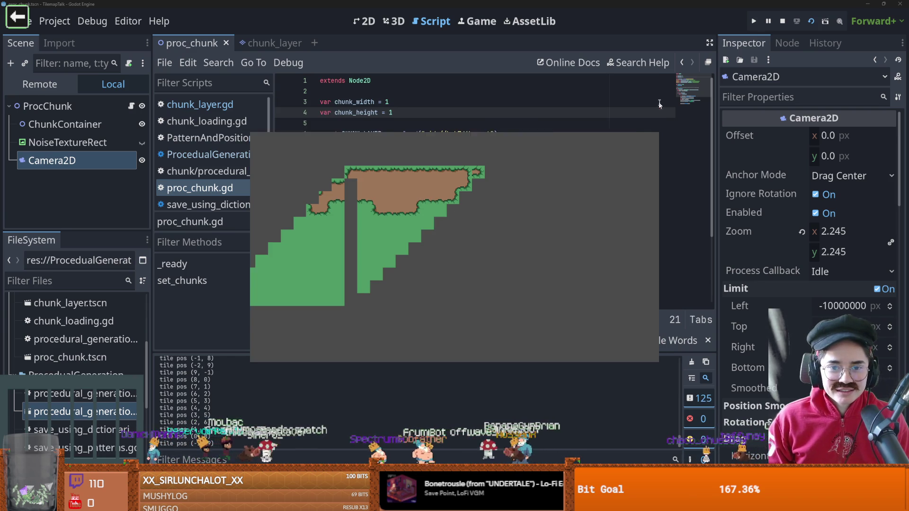
# Nudge the Camera2D and set its zoom to 1.62, test-run, then return to chunk_layer
pyautogui.click(653, 103)
pyautogui.click(364, 21)
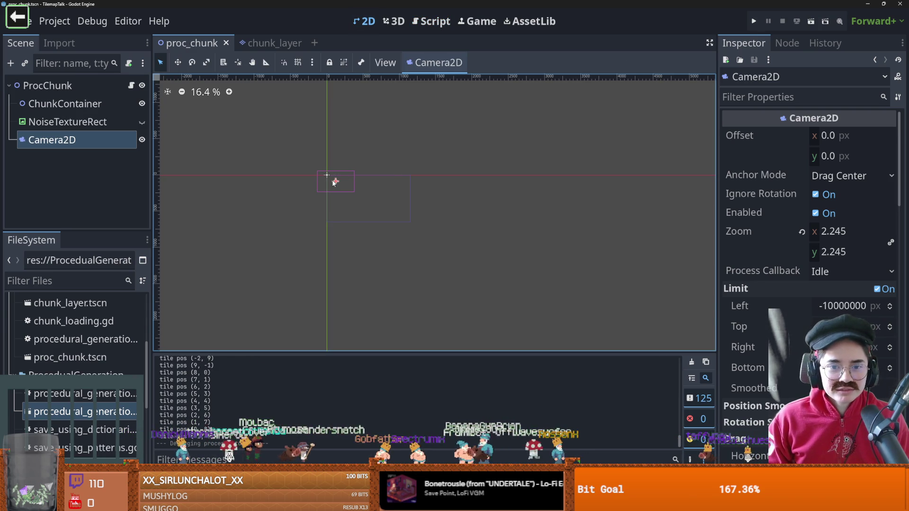
pyautogui.moveTo(336, 179); pyautogui.dragTo(332, 180)
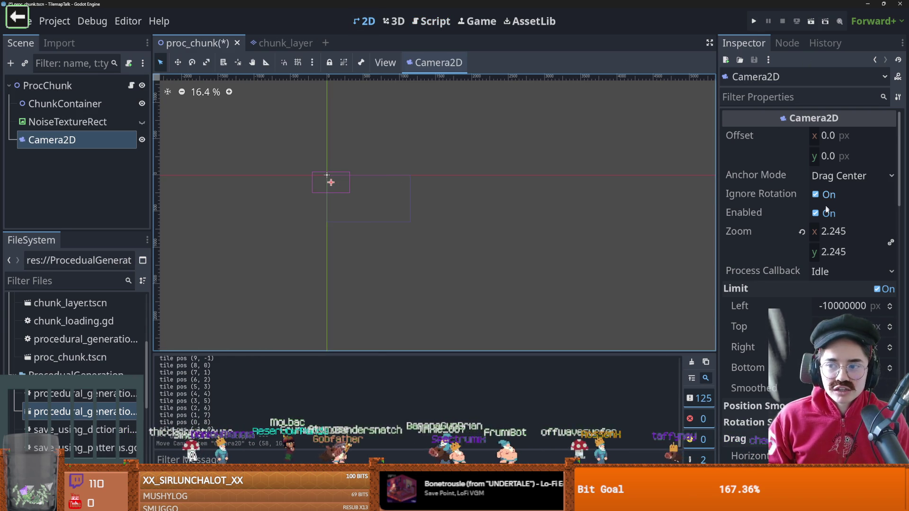
pyautogui.moveTo(821, 232); pyautogui.dragTo(824, 232)
pyautogui.click(810, 21)
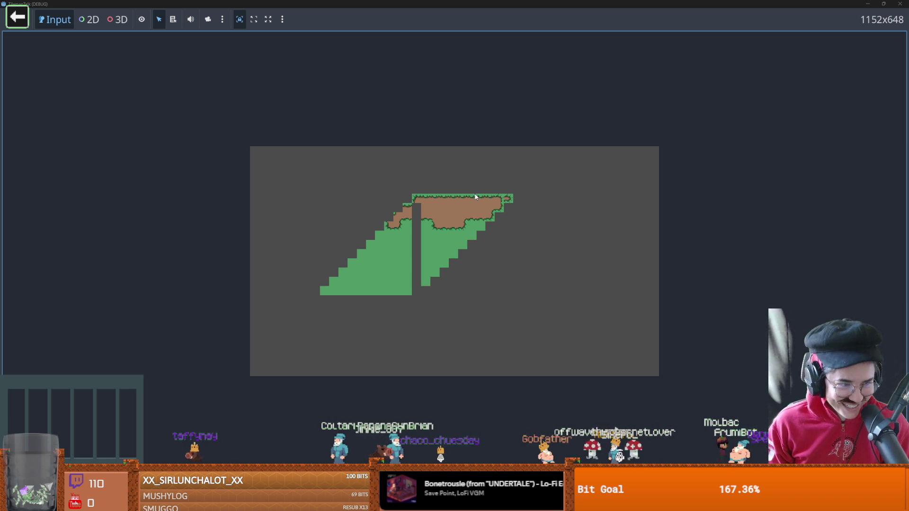
pyautogui.press('super+Down')
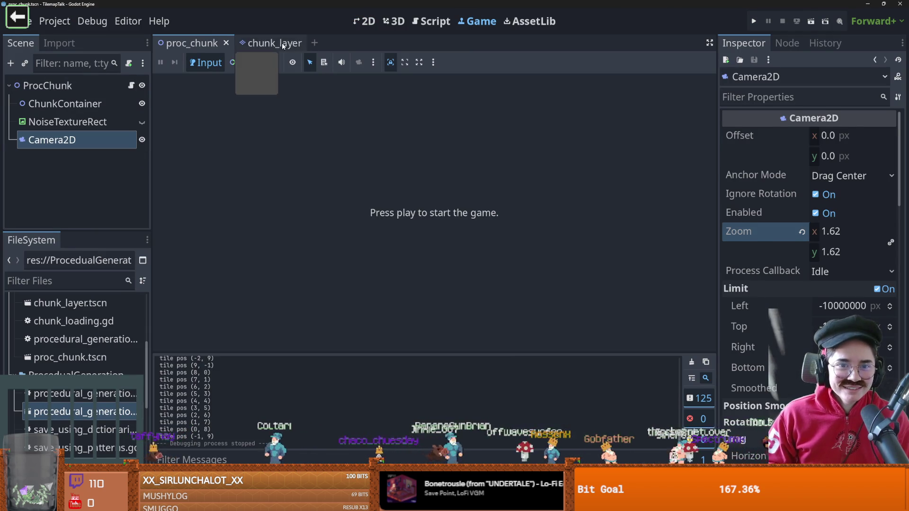
pyautogui.click(263, 43)
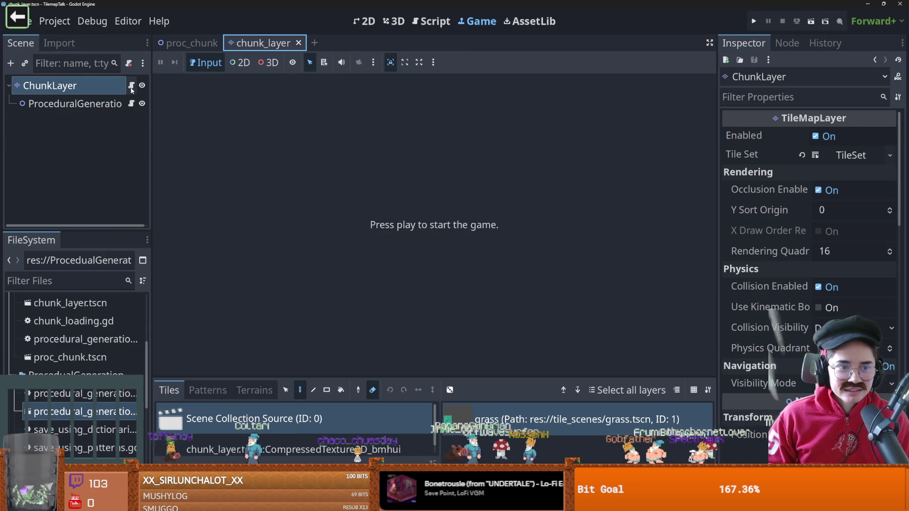
# Comment out the erase_cell loops on lines 21–24 and test-run proc_chunk
pyautogui.click(132, 86)
pyautogui.scroll(-2, 505, 291)
pyautogui.moveTo(488, 283)
pyautogui.mouseDown()
pyautogui.moveTo(359, 274)
pyautogui.moveTo(283, 251)
pyautogui.mouseUp()
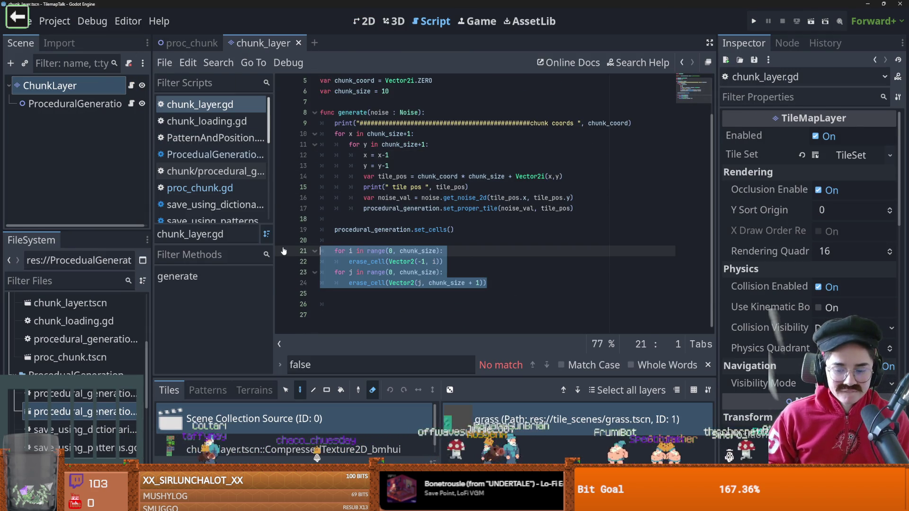
pyautogui.click(188, 43)
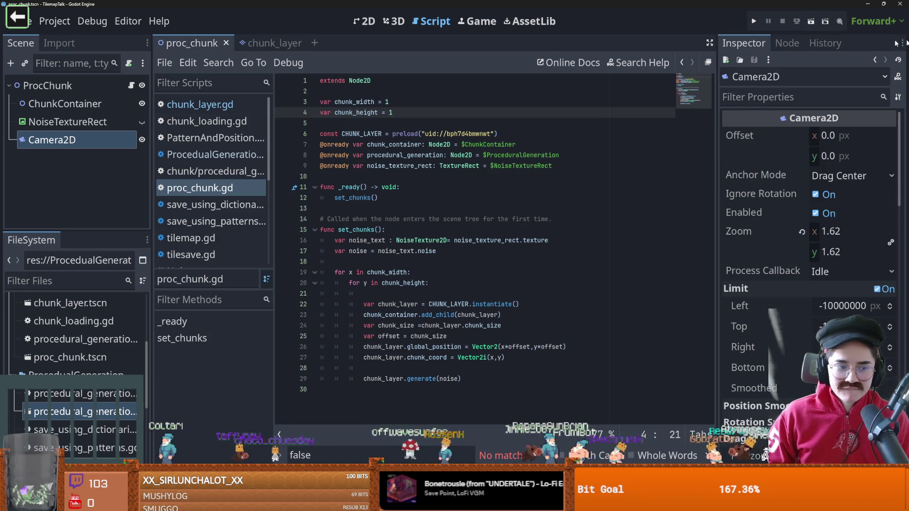
pyautogui.click(811, 22)
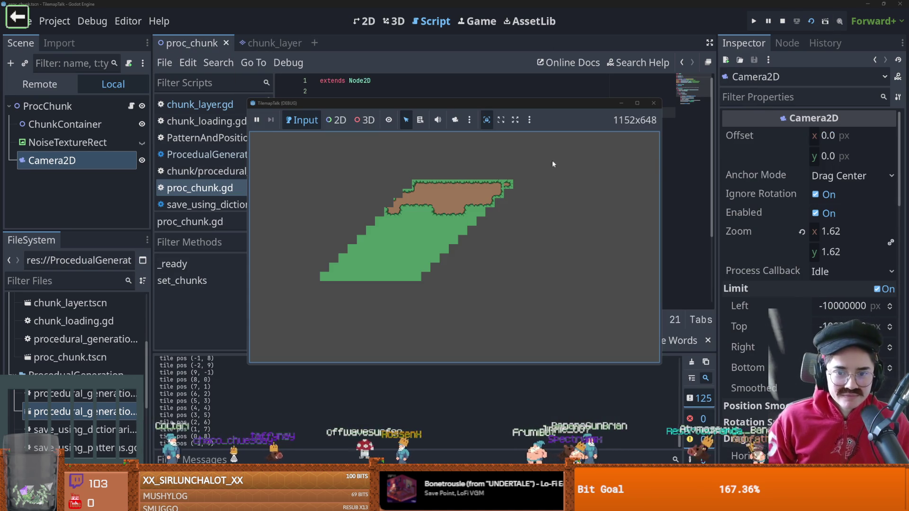
pyautogui.click(661, 104)
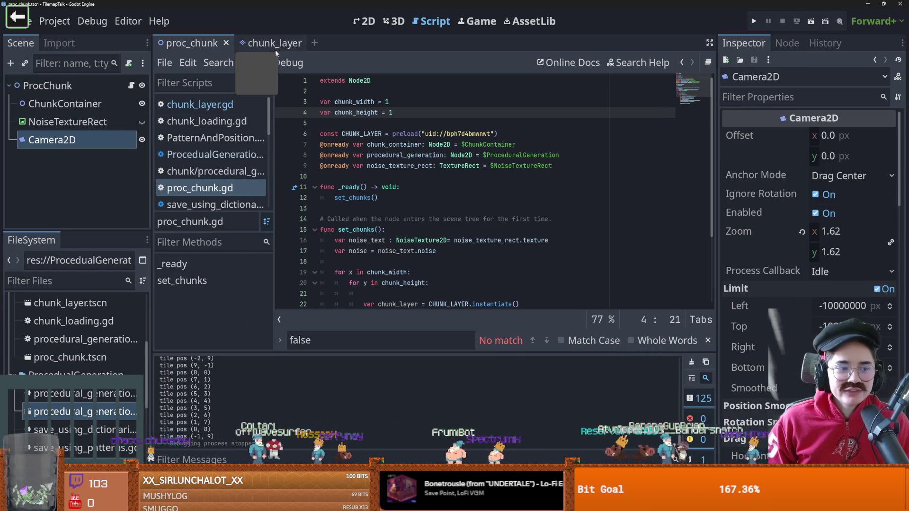
# Back in chunk_layer.gd, deselect the loops and select chunk_coord on line 14
pyautogui.click(269, 46)
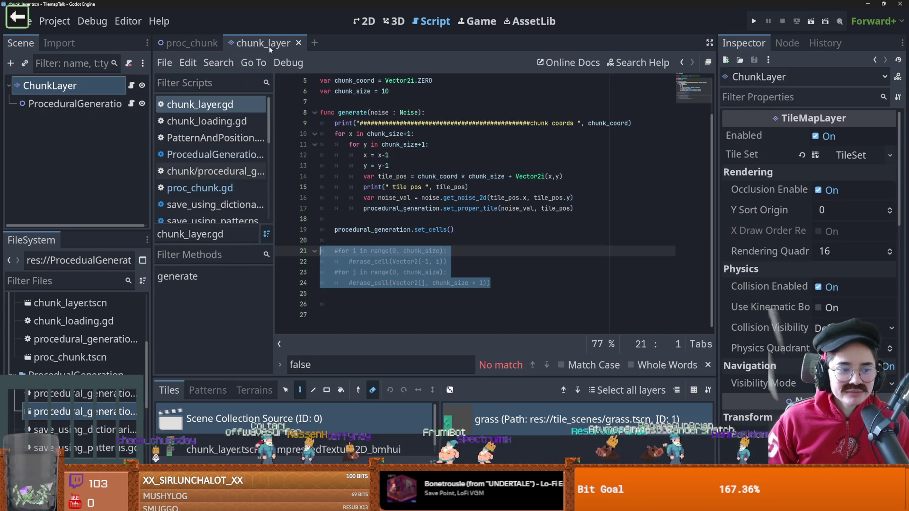
pyautogui.click(522, 233)
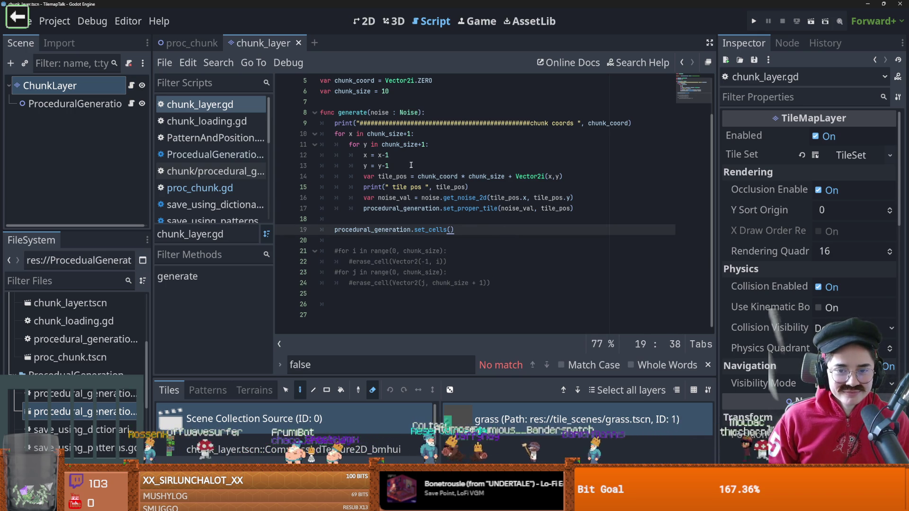
pyautogui.doubleClick(436, 177)
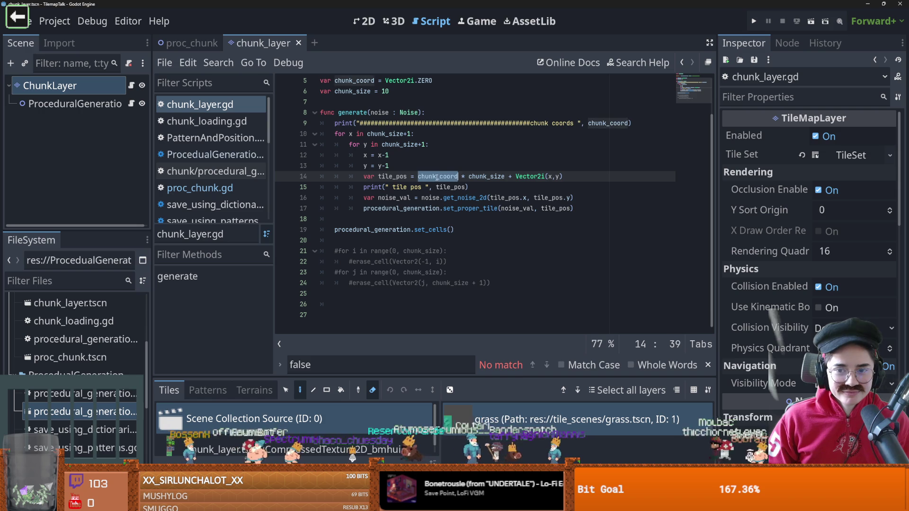
# Insert a blank line after line 14 and run the scene again
pyautogui.click(589, 177)
pyautogui.press('Return')
pyautogui.press('BackSpace')
pyautogui.hotkey('alt', 'o')
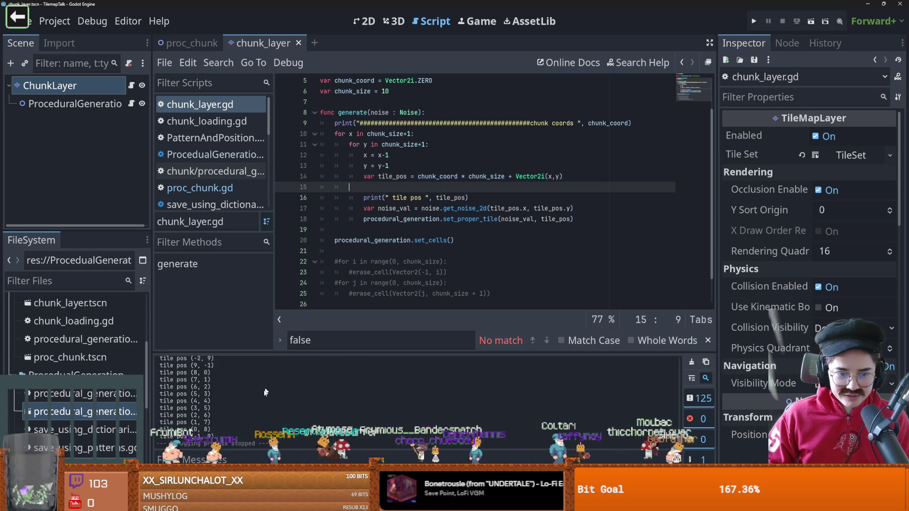
pyautogui.press('F6')
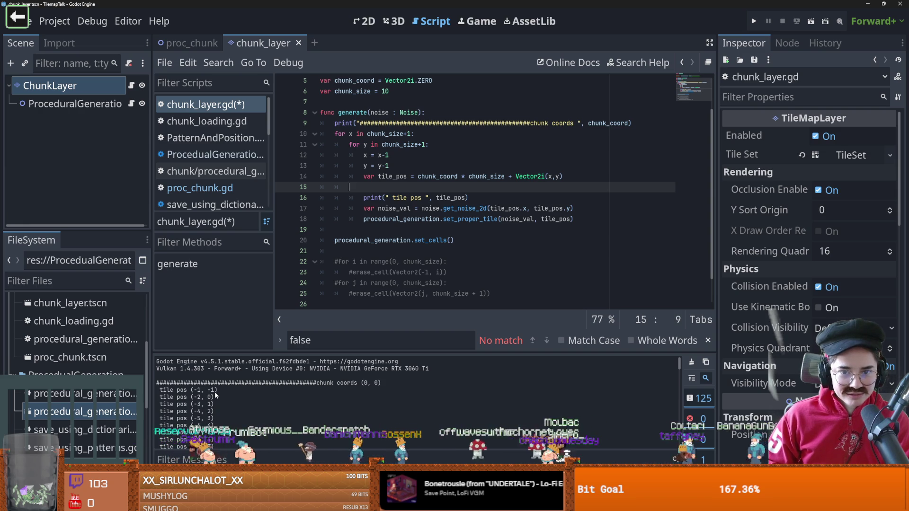
# Comment out the x = x-1 and y = y-1 offset lines, save, and test-run proc_chunk
pyautogui.click(383, 165)
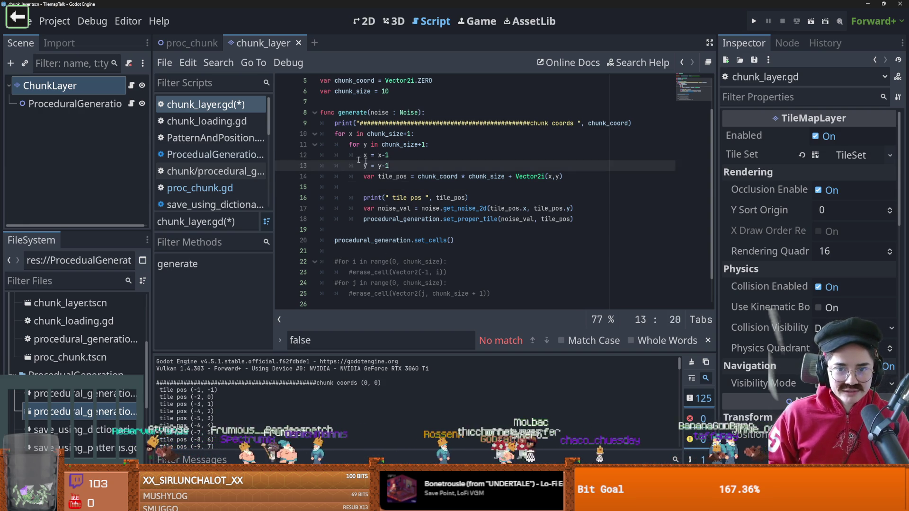
pyautogui.moveTo(389, 166); pyautogui.dragTo(321, 155)
pyautogui.hotkey('ctrl', 'k')
pyautogui.hotkey('ctrl', 's')
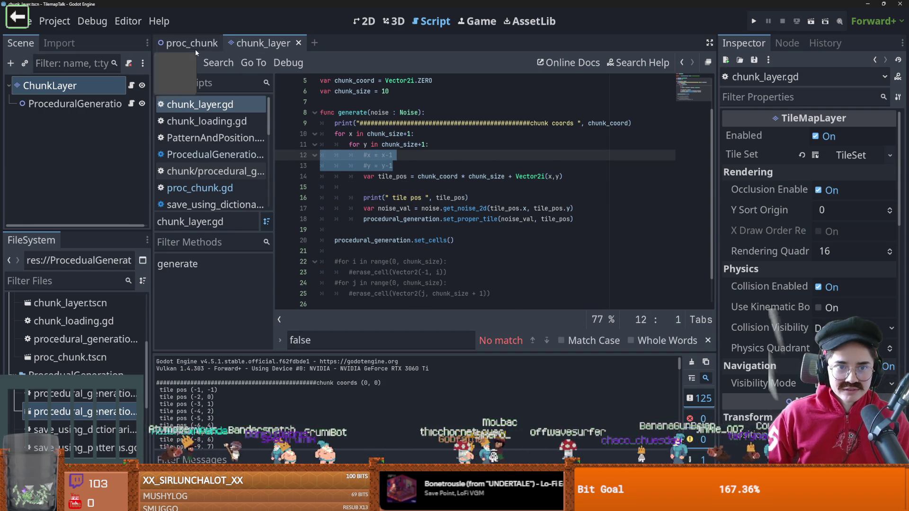
pyautogui.click(194, 46)
pyautogui.click(813, 22)
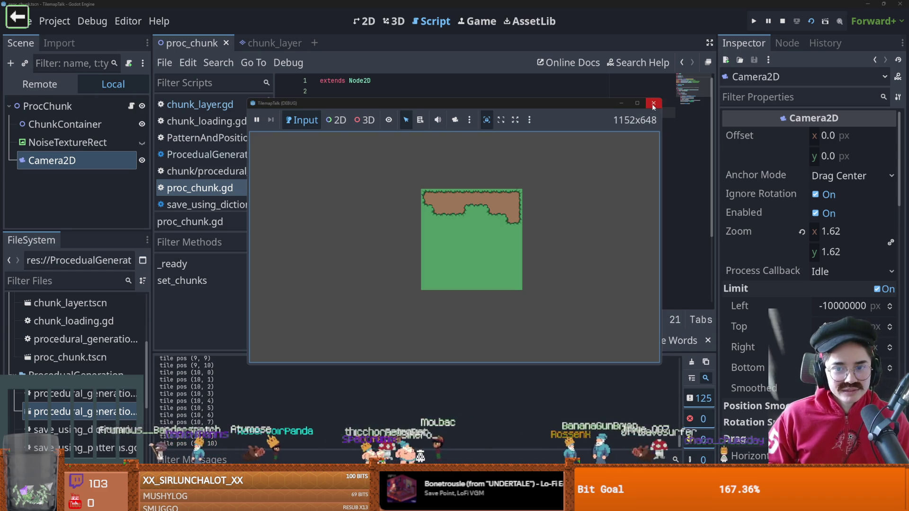
pyautogui.click(653, 104)
# Back in chunk_layer.gd, uncomment both offset lines and select the x- part
pyautogui.click(266, 44)
pyautogui.hotkey('ctrl', 'k')
pyautogui.moveTo(378, 155); pyautogui.dragTo(389, 156)
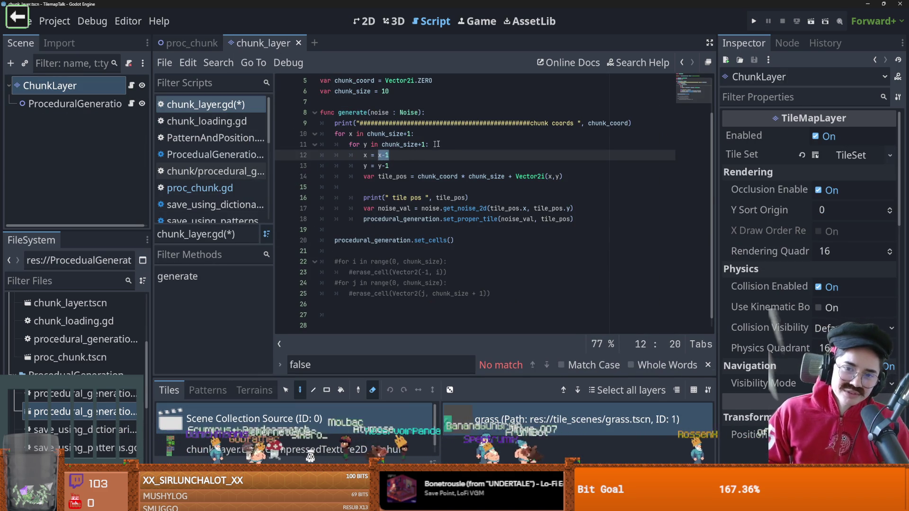
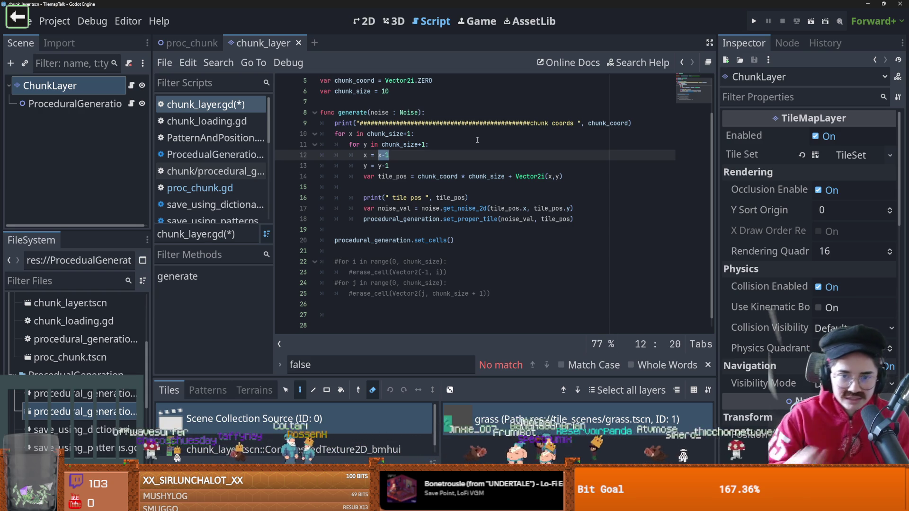
# Try changing the outer loop variable to (x-1), then undo that edit
pyautogui.doubleClick(351, 134)
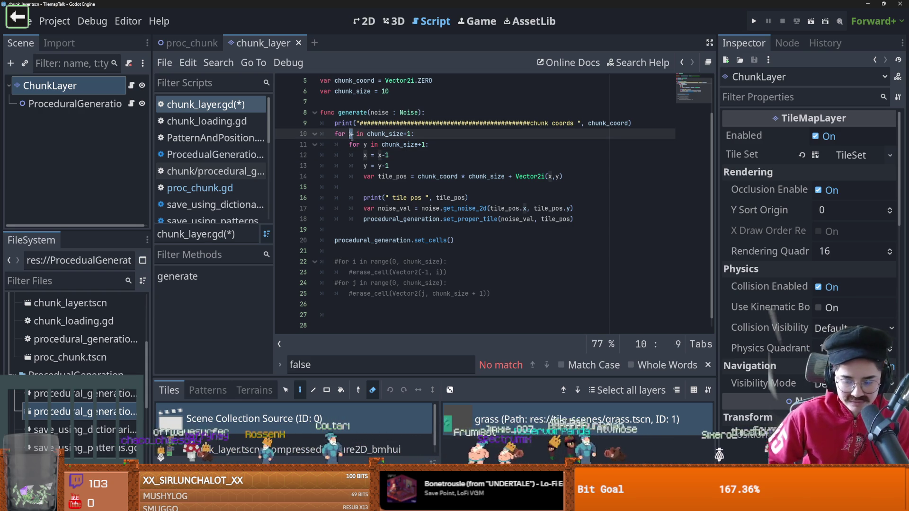
pyautogui.write('(x')
pyautogui.write('-2')
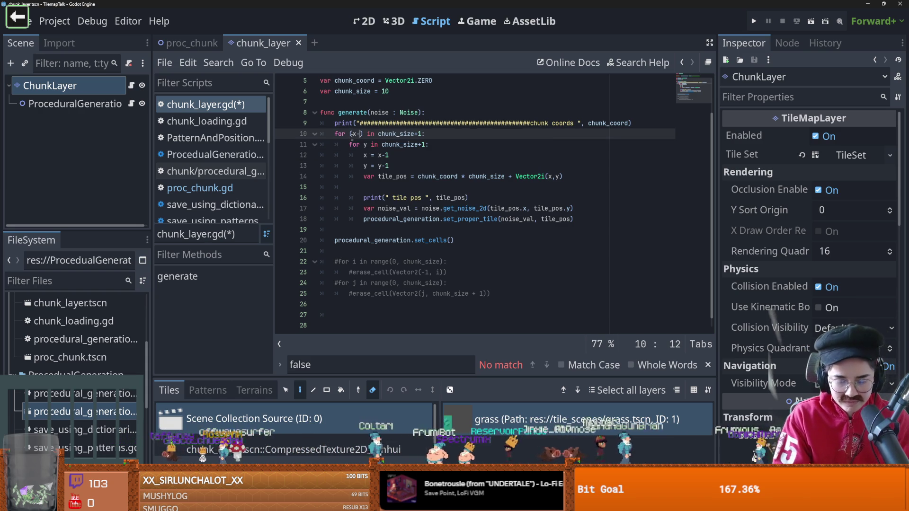
pyautogui.press('BackSpace')
pyautogui.write('1')
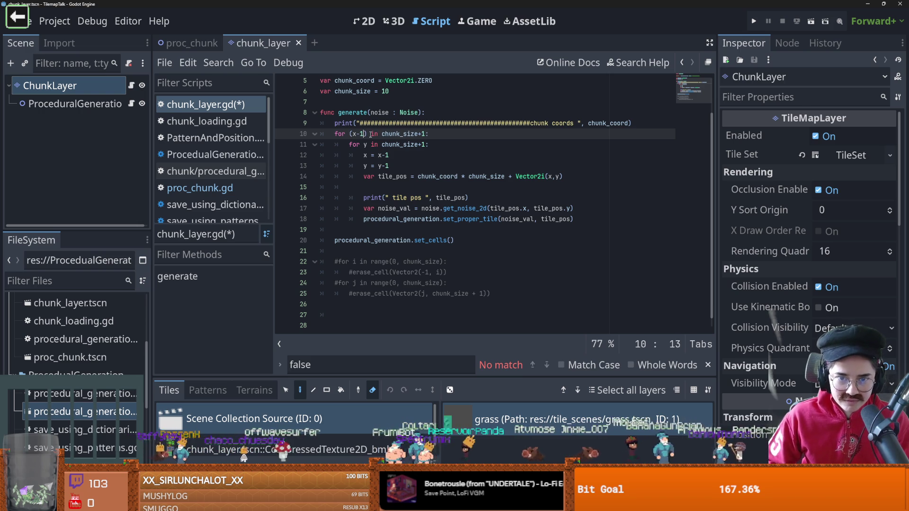
pyautogui.click(359, 134)
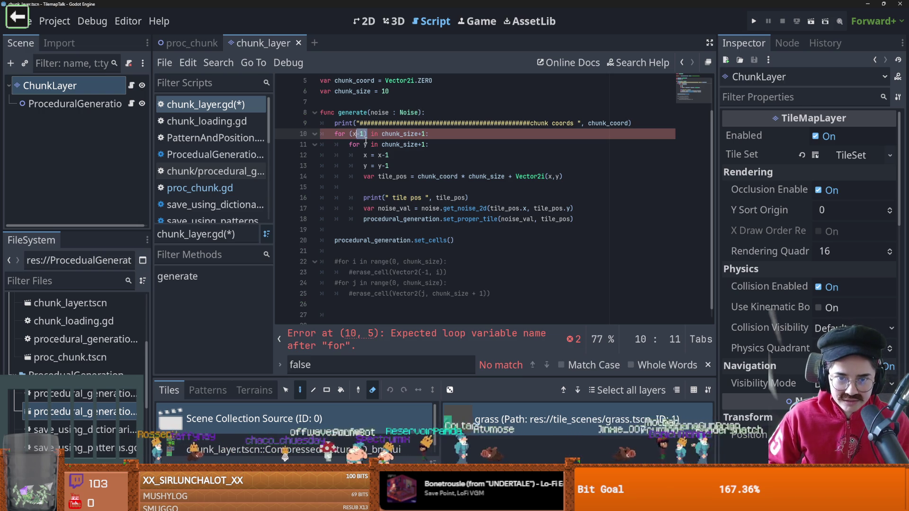
pyautogui.hotkey('ctrl', 'z')
pyautogui.hotkey('ctrl', 'z')
pyautogui.hotkey('ctrl', 'z')
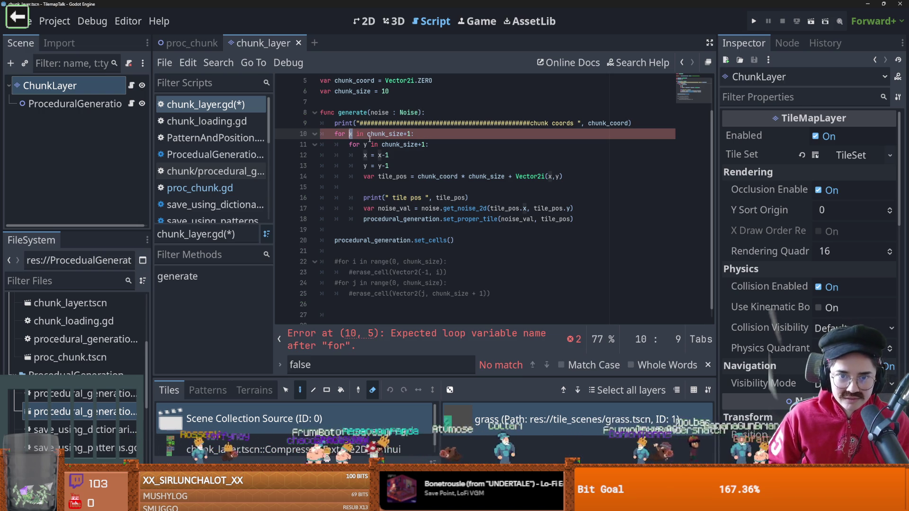
pyautogui.write('x')
# Delete the x = x-1 and y = y-1 lines and the blank line, save, and view the Excalidraw sketch
pyautogui.click(392, 145)
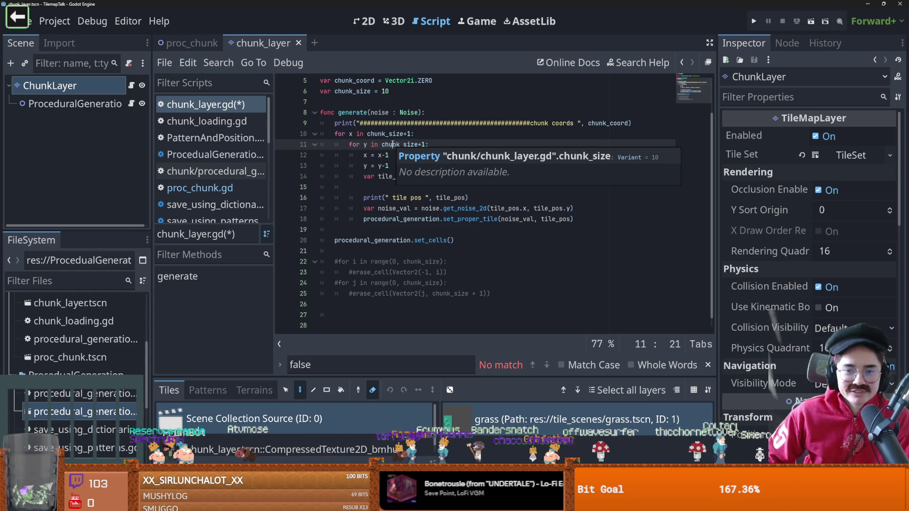
pyautogui.moveTo(389, 165); pyautogui.dragTo(349, 155)
pyautogui.press('BackSpace')
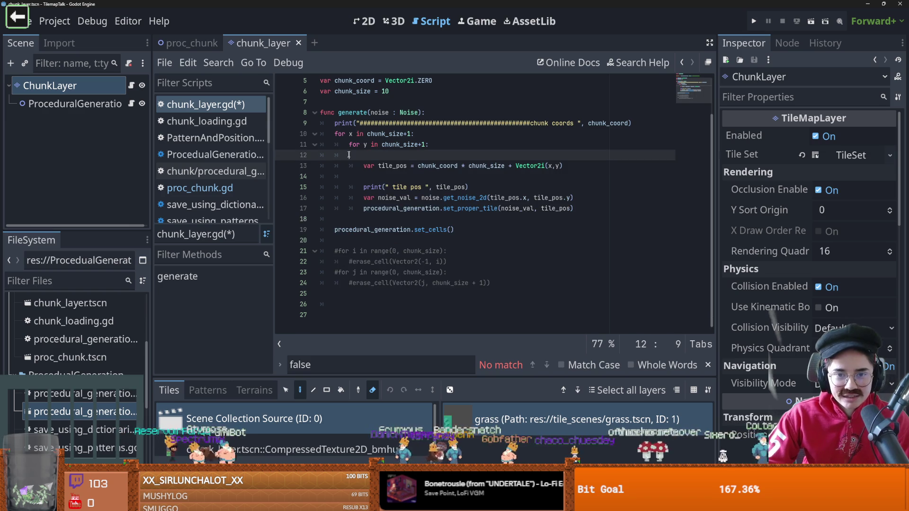
pyautogui.press('BackSpace')
pyautogui.press('BackSpace')
pyautogui.press('BackSpace')
pyautogui.hotkey('ctrl', 's')
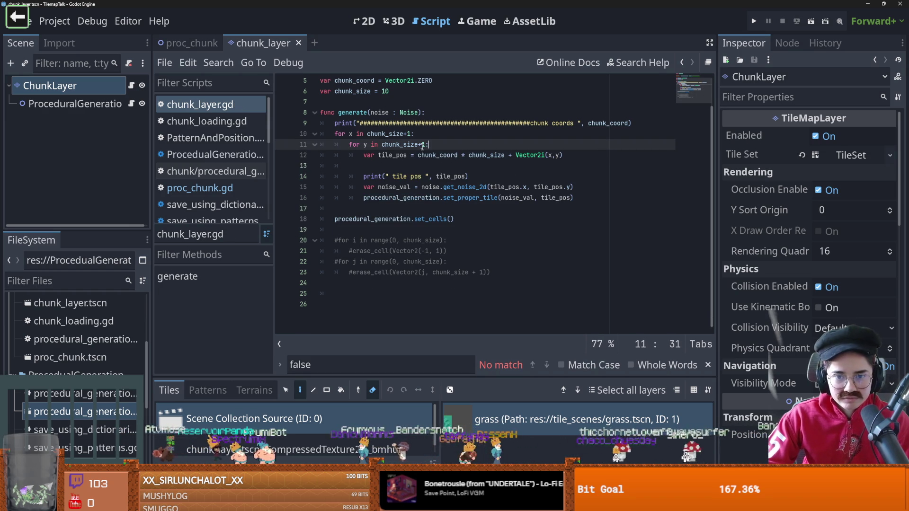
pyautogui.click(413, 134)
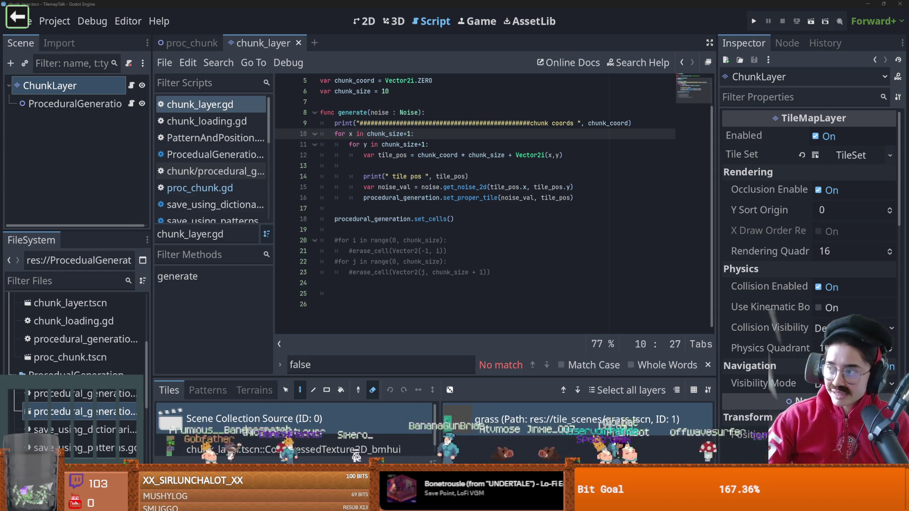
pyautogui.hotkey('alt', 'Tab')
pyautogui.scroll(-3, 254, 195)
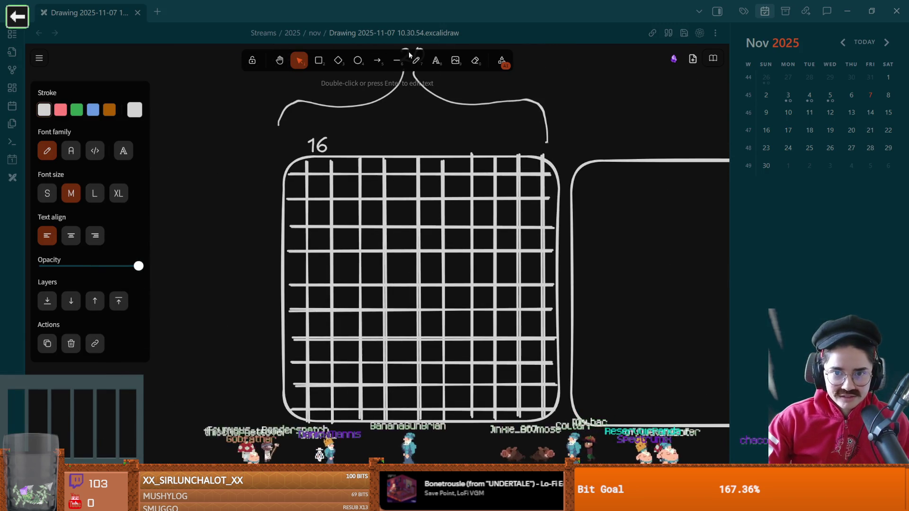
# Draw red rectangles along the grid's left, right and top borders
pyautogui.click(318, 60)
pyautogui.click(61, 109)
pyautogui.moveTo(248, 155); pyautogui.dragTo(281, 463)
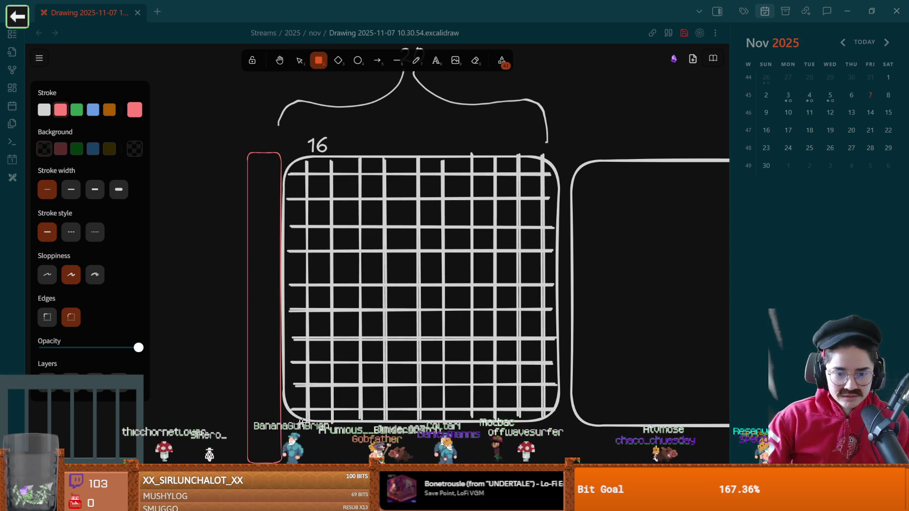
pyautogui.moveTo(562, 461); pyautogui.dragTo(565, 462)
pyautogui.press('r')
pyautogui.moveTo(592, 142); pyautogui.dragTo(557, 462)
pyautogui.press('r')
pyautogui.moveTo(242, 135)
pyautogui.mouseDown()
pyautogui.moveTo(565, 176)
pyautogui.moveTo(589, 159)
pyautogui.mouseUp()
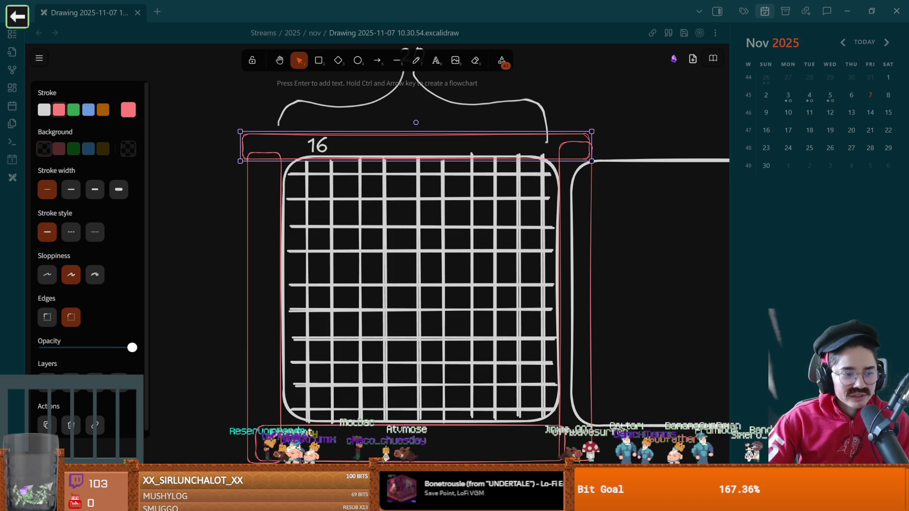
# Return to the Godot script and place the caret in the tile_pos line
pyautogui.hotkey('alt', 'Tab')
pyautogui.scroll(2, 501, 184)
pyautogui.click(426, 198)
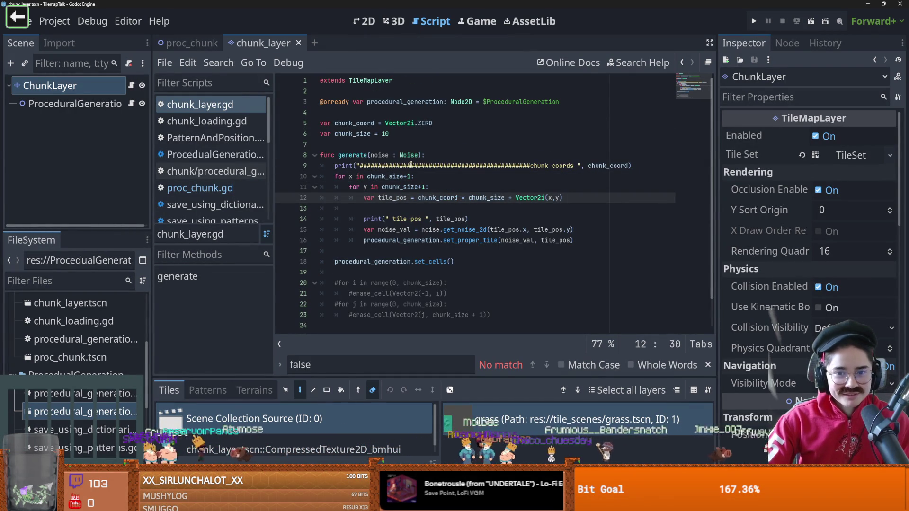
# Replace chunk_size+1 with range(-1, chunk_size + 1) in the loops and save
pyautogui.moveTo(413, 176); pyautogui.dragTo(367, 177)
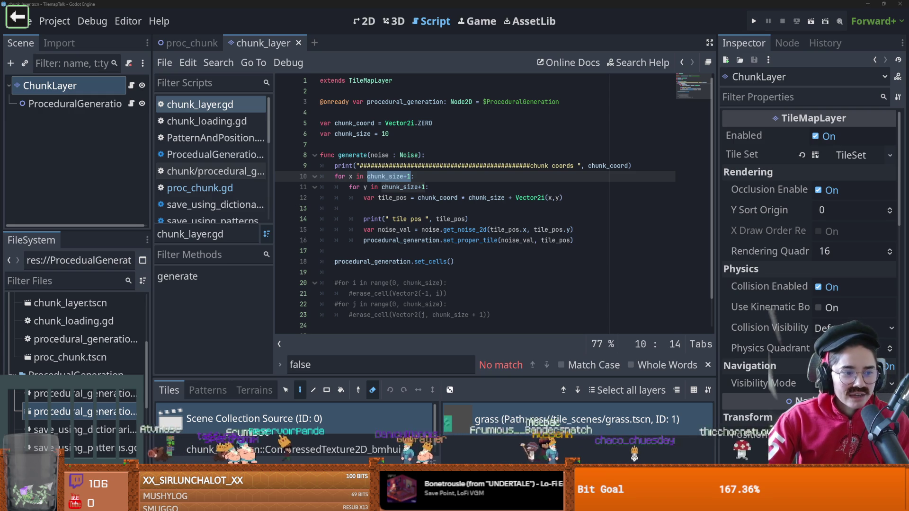
pyautogui.write('range(-1, chunk_size + 1)')
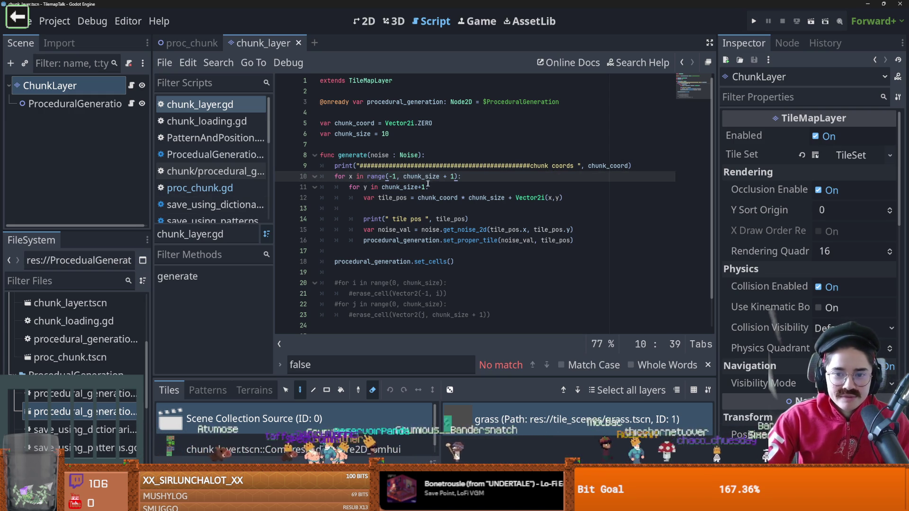
pyautogui.moveTo(461, 176); pyautogui.dragTo(367, 177)
pyautogui.moveTo(429, 188); pyautogui.dragTo(376, 188)
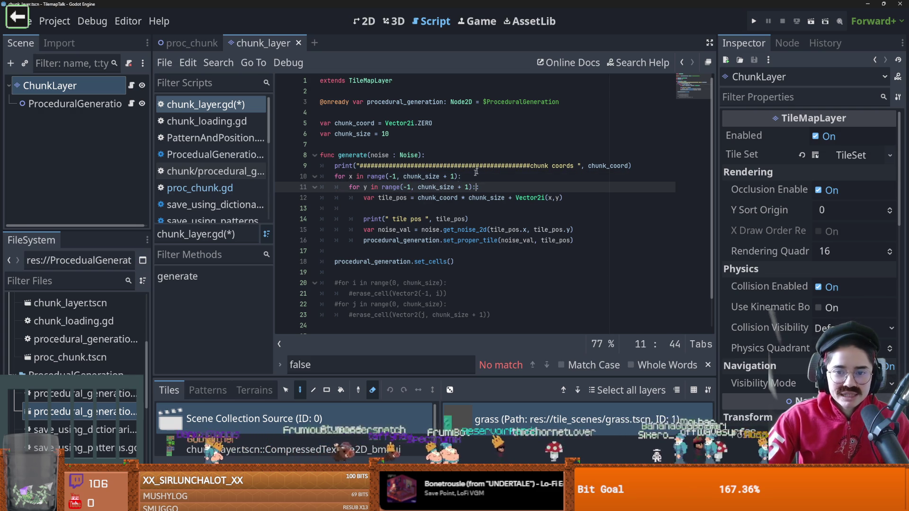
pyautogui.hotkey('ctrl', 's')
# Run the proc_chunk scene, then delete the stray colon on line 11 and save
pyautogui.hotkey('ctrl', 'tab')
pyautogui.press('F6')
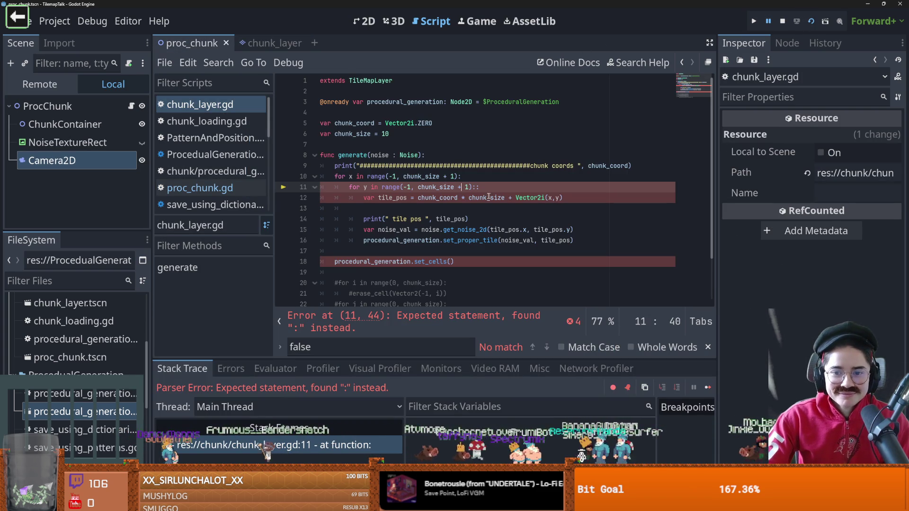
pyautogui.click(478, 187)
pyautogui.press('BackSpace')
pyautogui.hotkey('ctrl', 's')
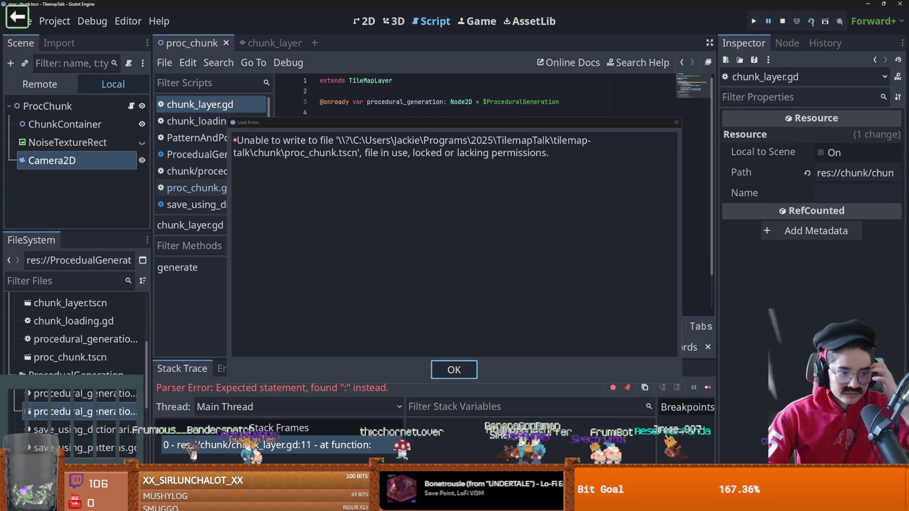
# Dismiss the file write errors, save again, and select the ProcChunk root node
pyautogui.click(455, 369)
pyautogui.press('Down')
pyautogui.press('Down')
pyautogui.hotkey('ctrl', 's')
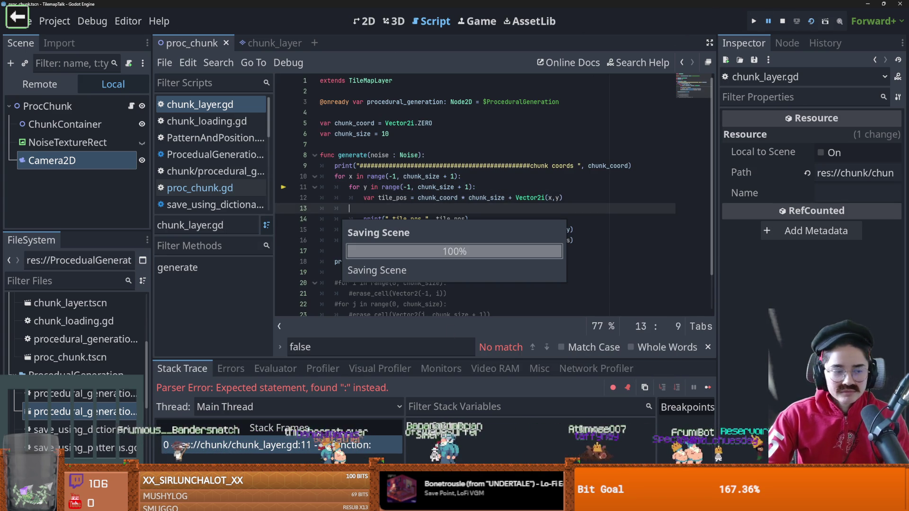
pyautogui.click(464, 368)
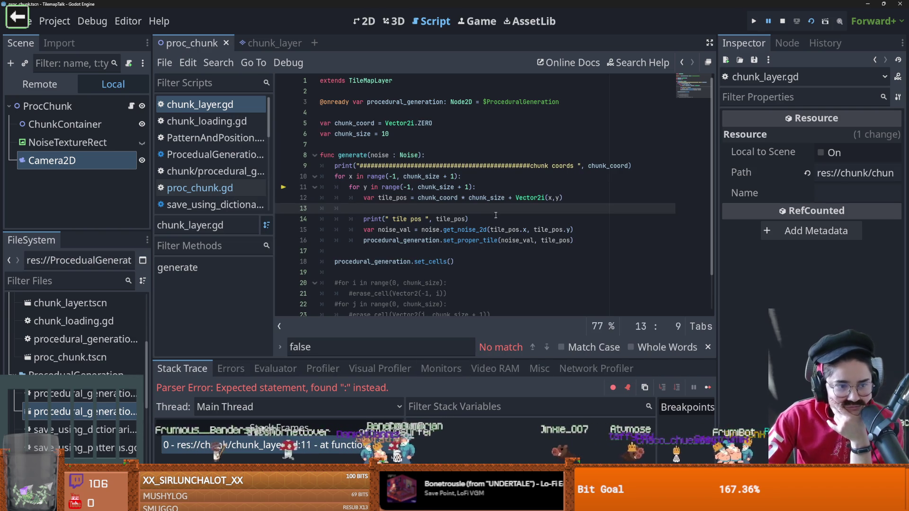
pyautogui.click(64, 124)
pyautogui.click(67, 108)
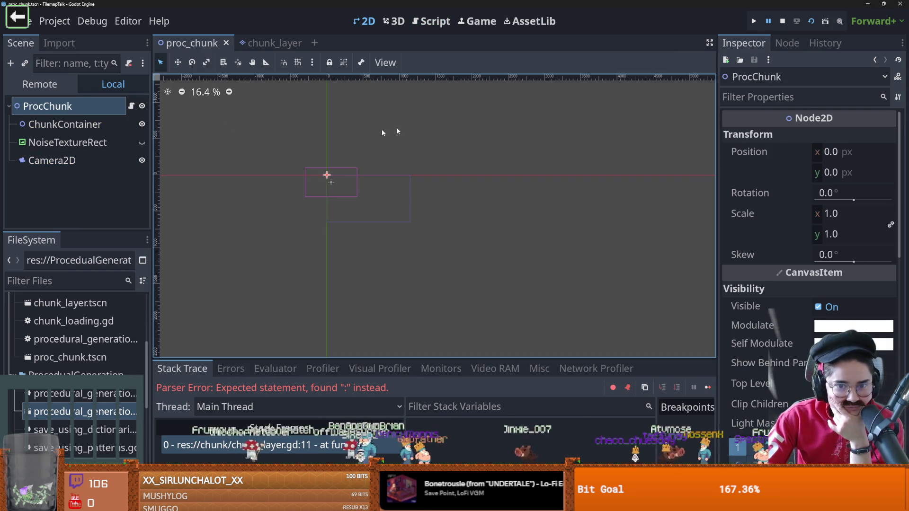
# Test-run proc_chunk, close the game window, and reopen the ChunkLayer script in chunk_layer
pyautogui.click(812, 22)
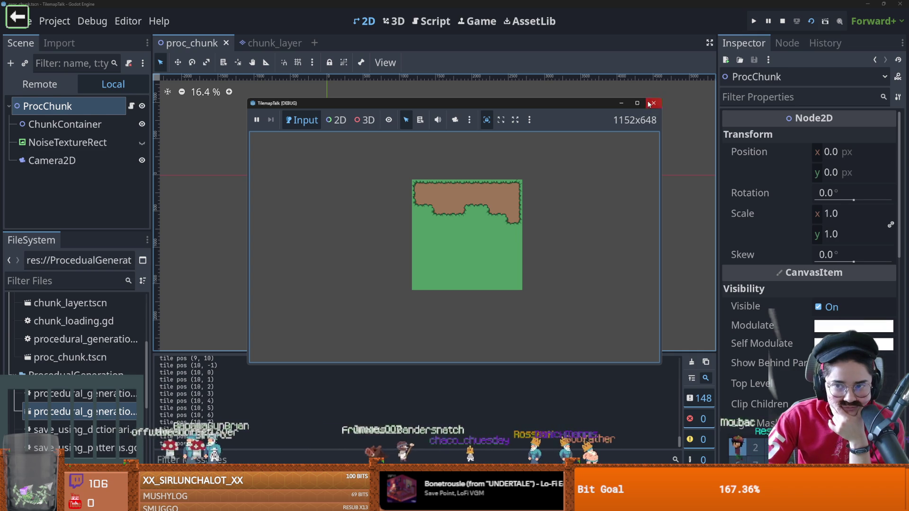
pyautogui.click(653, 103)
pyautogui.click(263, 43)
pyautogui.moveTo(286, 168); pyautogui.dragTo(300, 186)
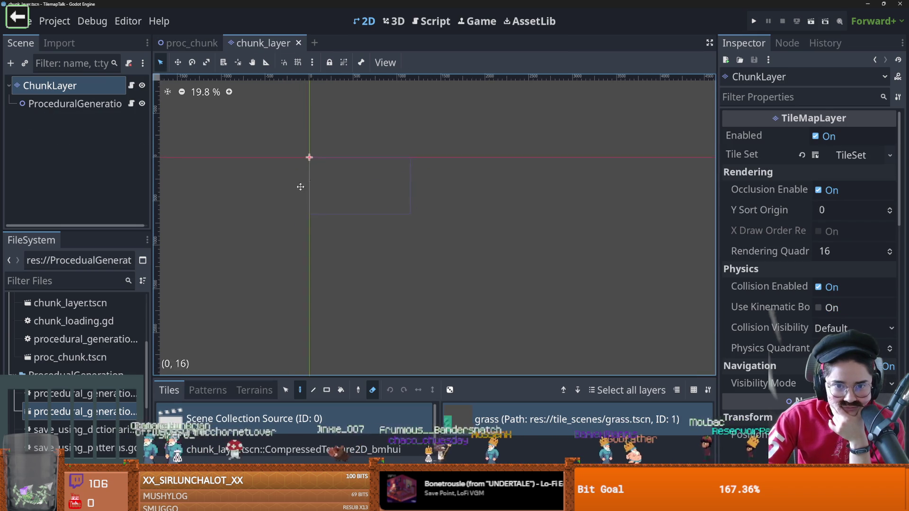
pyautogui.scroll(3, 303, 182)
pyautogui.scroll(6, 303, 183)
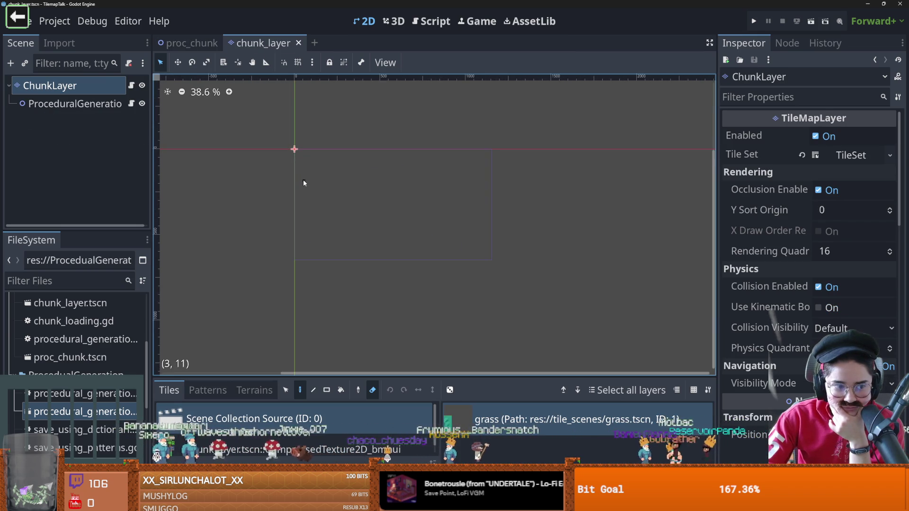
pyautogui.click(131, 86)
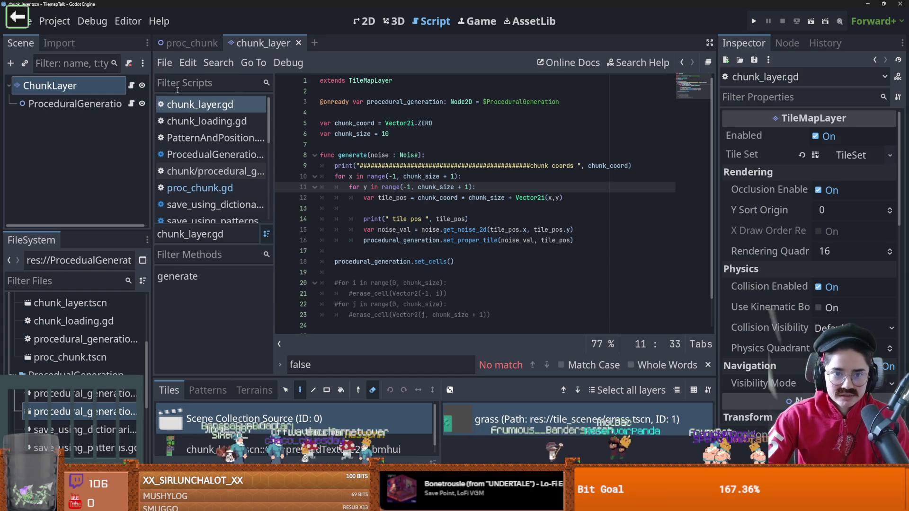
# Add a ColorRect child node under ChunkLayer
pyautogui.click(364, 22)
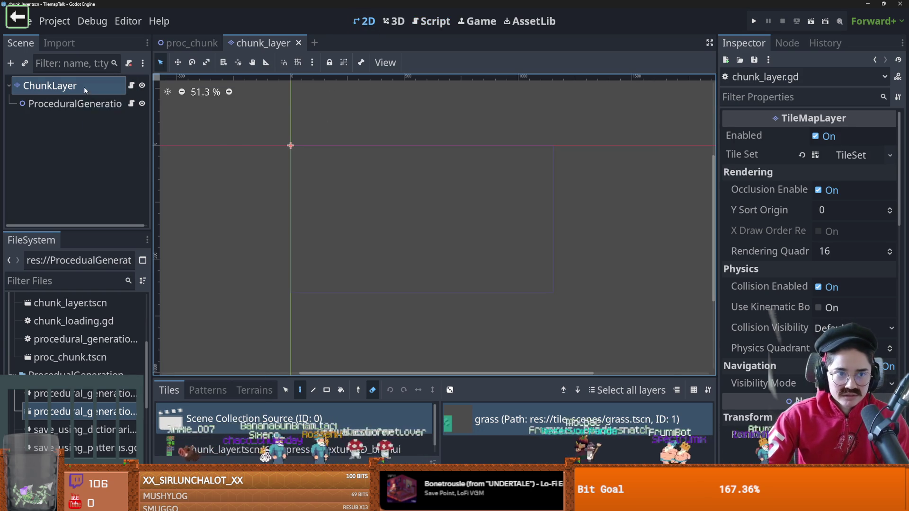
pyautogui.rightClick(84, 87)
pyautogui.click(113, 112)
pyautogui.write('color')
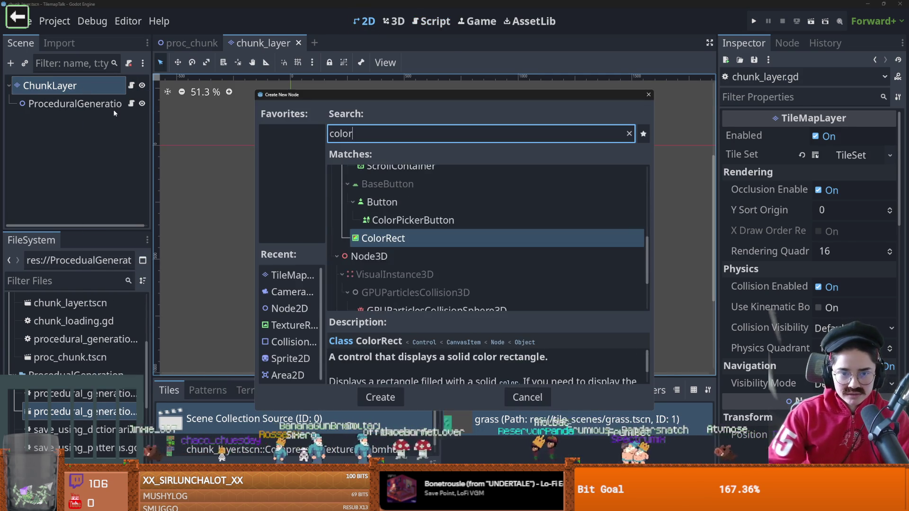
pyautogui.press('Return')
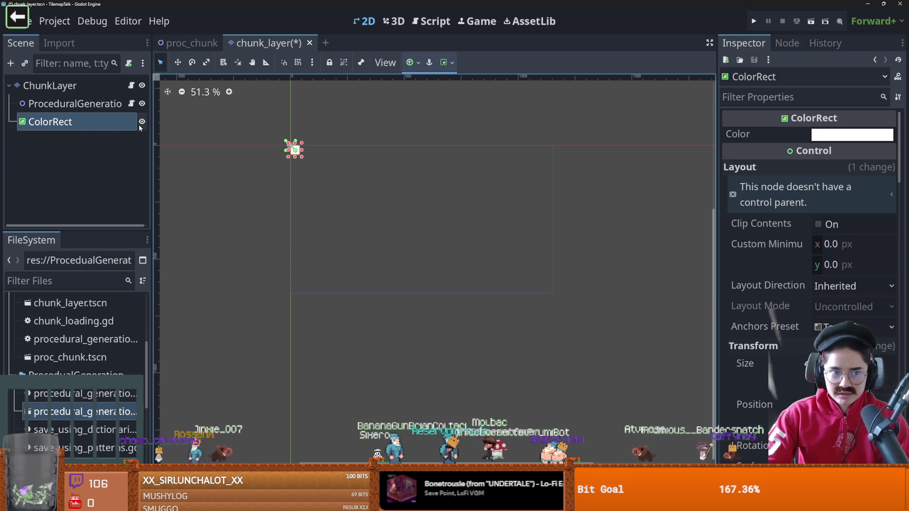
# Set the ColorRect's Size to 160 × 160 px
pyautogui.click(74, 103)
pyautogui.moveTo(50, 122); pyautogui.dragTo(61, 123)
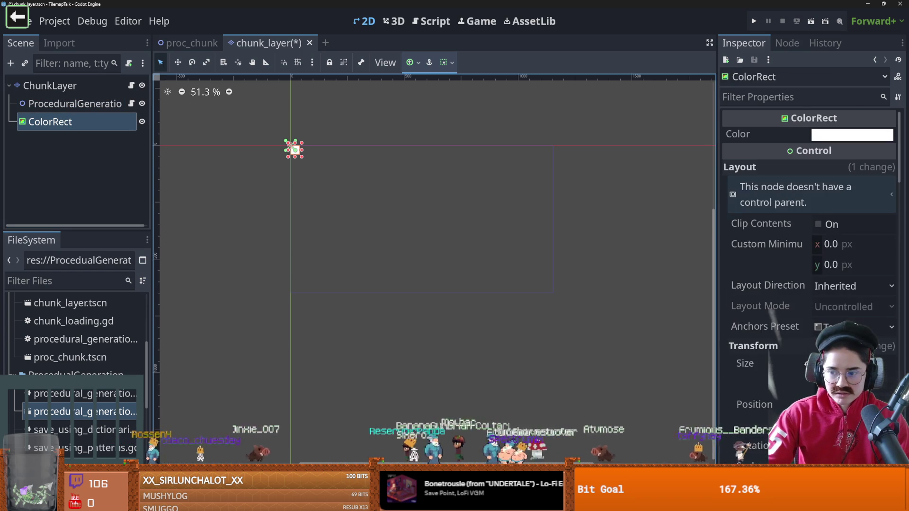
pyautogui.scroll(-10, 810, 261)
pyautogui.scroll(10, 810, 261)
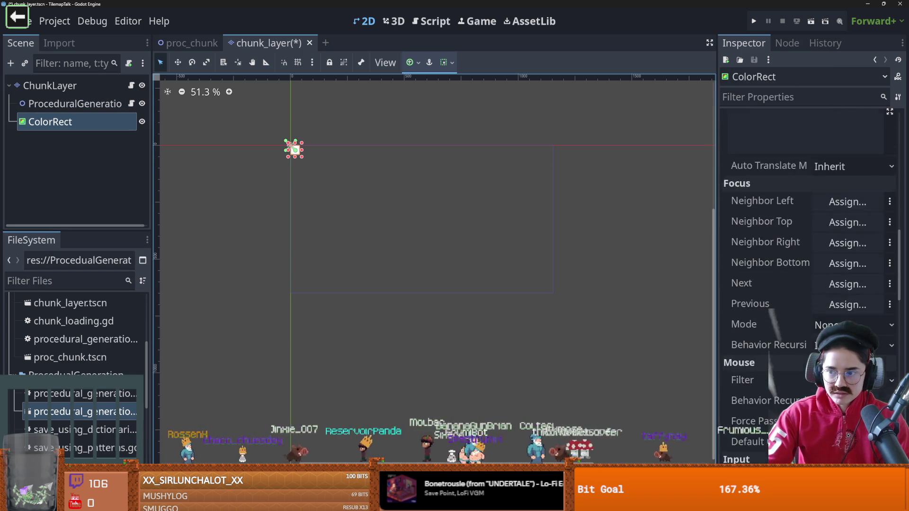
pyautogui.scroll(-1, 847, 326)
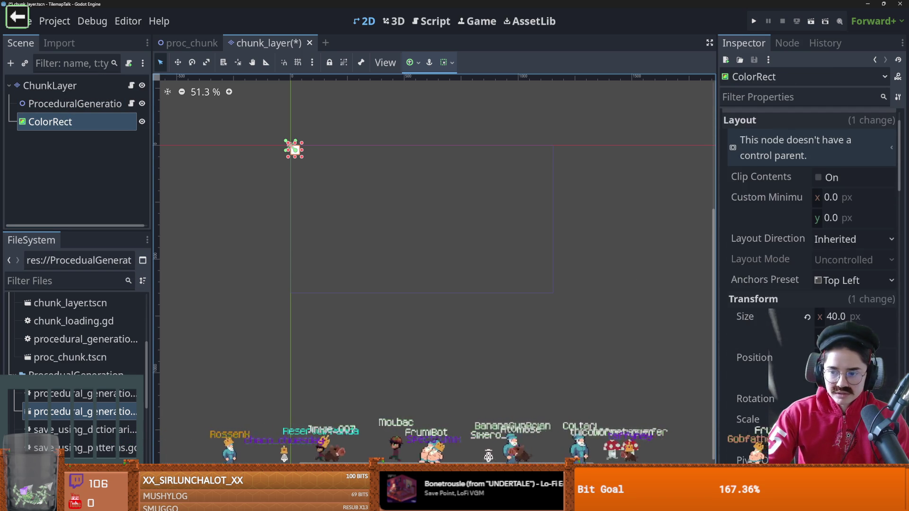
pyautogui.click(854, 317)
pyautogui.write('10*16')
pyautogui.press('Return')
pyautogui.moveTo(853, 316); pyautogui.dragTo(850, 317)
pyautogui.click(859, 314)
pyautogui.write('160')
pyautogui.press('Tab')
pyautogui.write('160')
pyautogui.press('Return')
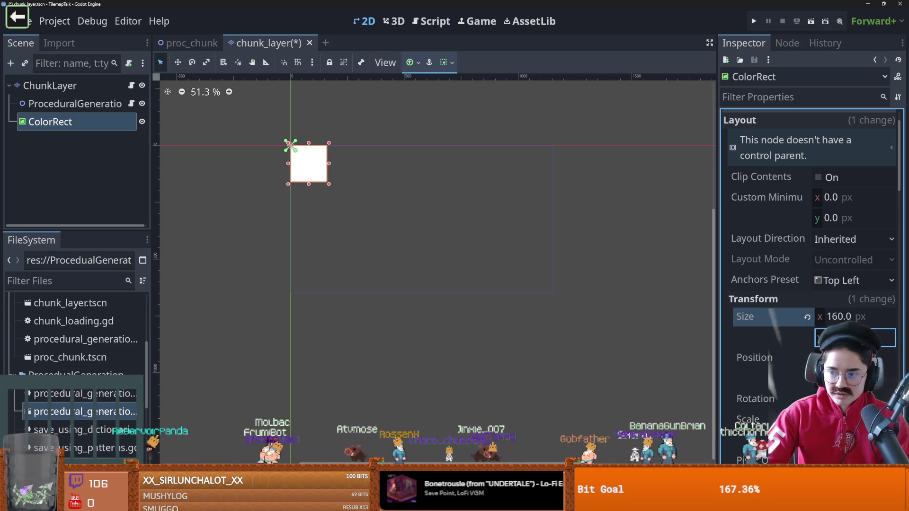
# Set the ColorRect's Z Index to 1, save the scene, and colour it red
pyautogui.scroll(-15, 809, 284)
pyautogui.scroll(-3, 860, 283)
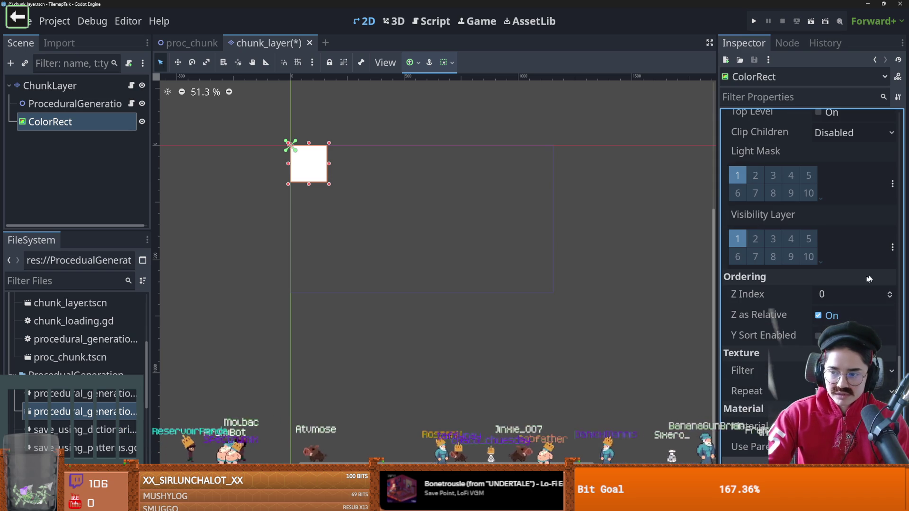
pyautogui.click(889, 294)
pyautogui.hotkey('ctrl', 's')
pyautogui.scroll(20, 852, 261)
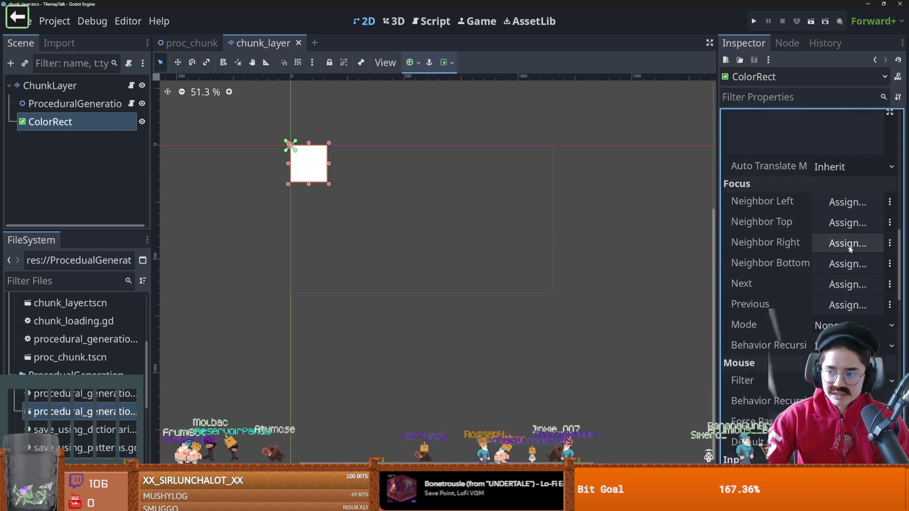
pyautogui.click(852, 135)
pyautogui.moveTo(896, 157); pyautogui.dragTo(883, 156)
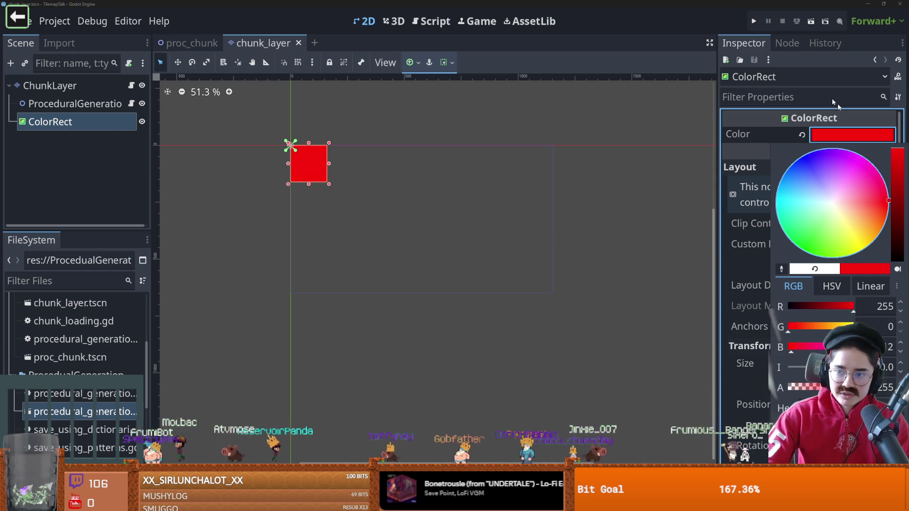
pyautogui.click(208, 43)
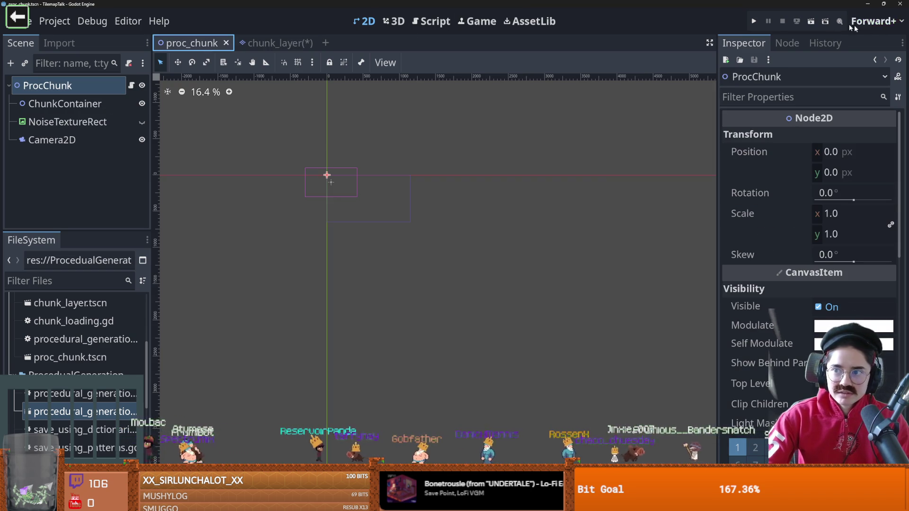
# Test-run the proc_chunk scene, stop it, and open its script
pyautogui.click(813, 21)
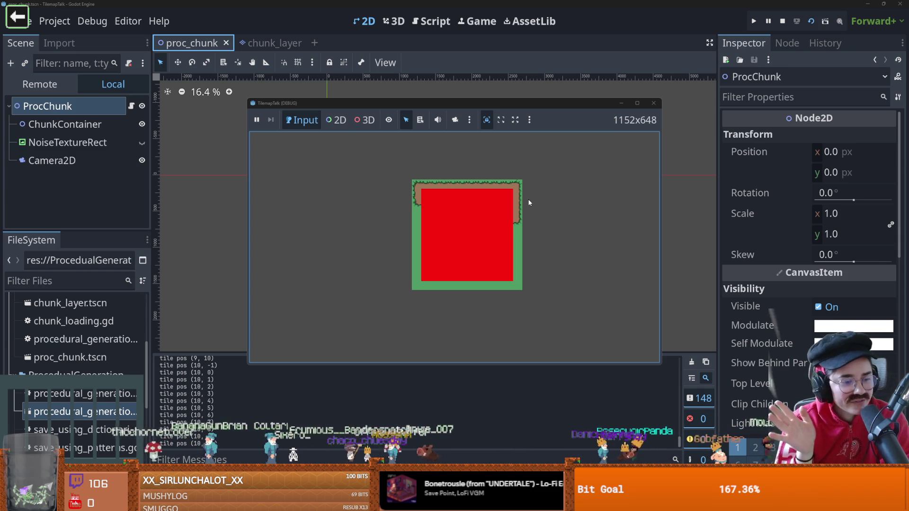
pyautogui.click(654, 102)
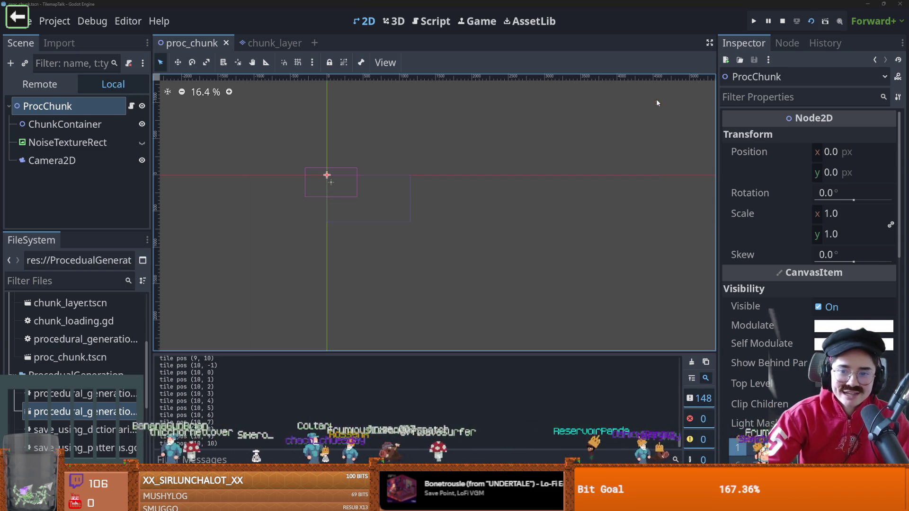
pyautogui.click(131, 85)
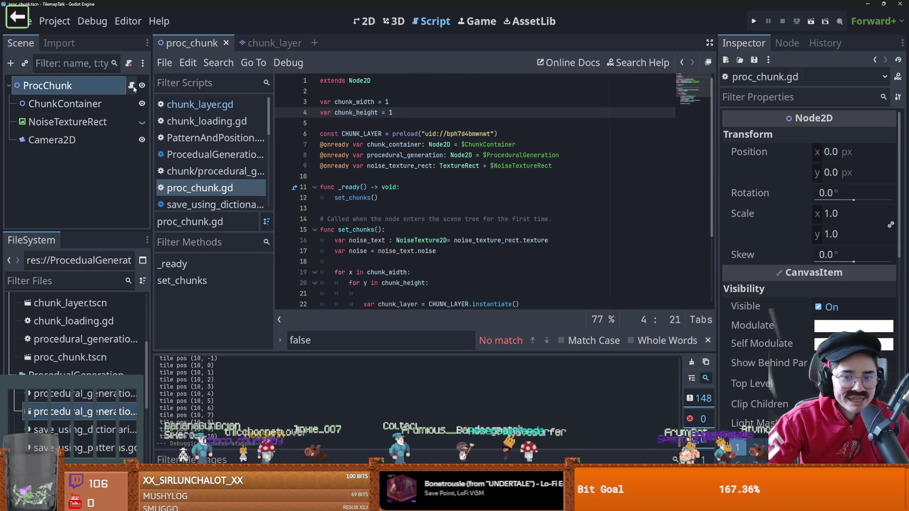
pyautogui.scroll(-3, 427, 261)
# Uncomment the border-erasing loops on lines 20–23 of chunk_layer.gd
pyautogui.click(259, 42)
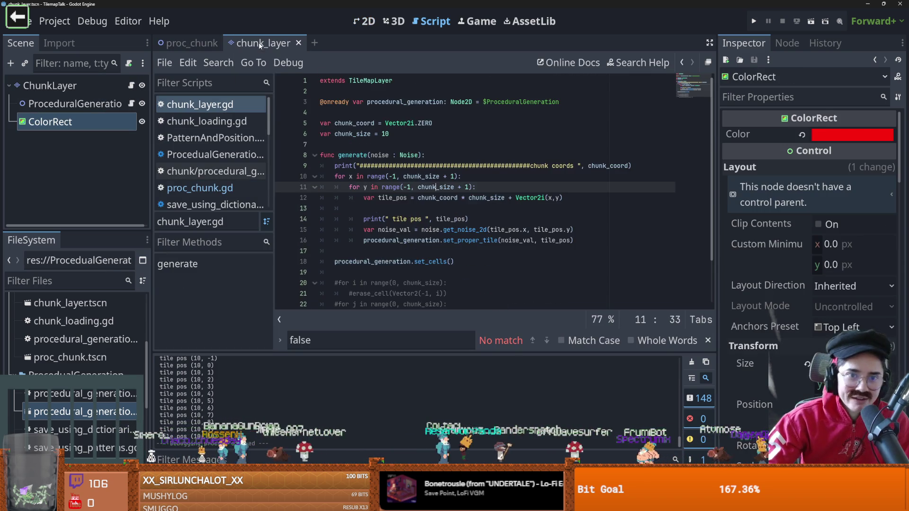
pyautogui.click(436, 133)
pyautogui.moveTo(490, 262); pyautogui.dragTo(320, 230)
pyautogui.hotkey('ctrl', 'k')
# Run proc_chunk again to test the erasing, then return to the chunk_layer ColorRect
pyautogui.click(194, 43)
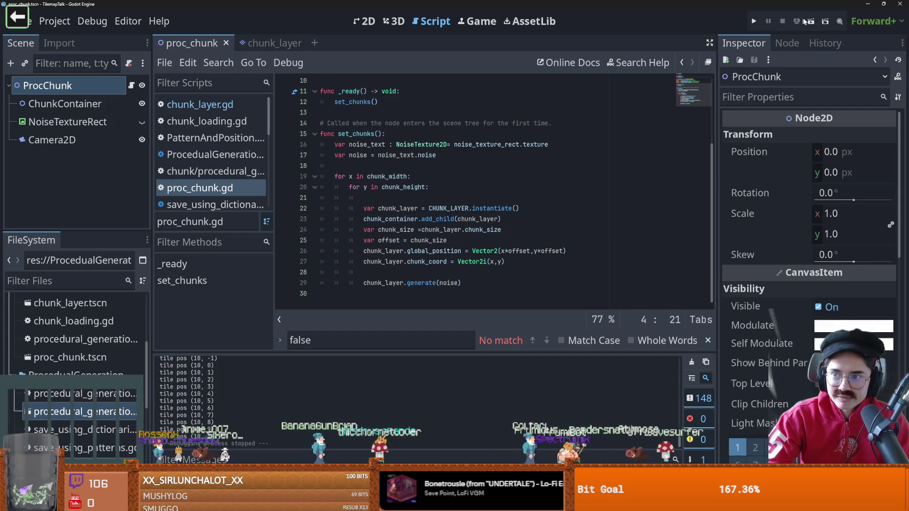
pyautogui.press('F6')
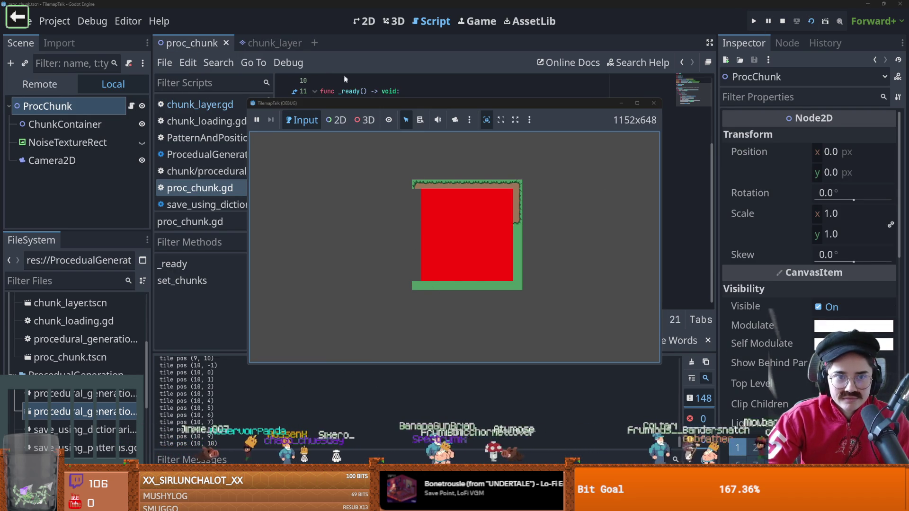
pyautogui.click(654, 105)
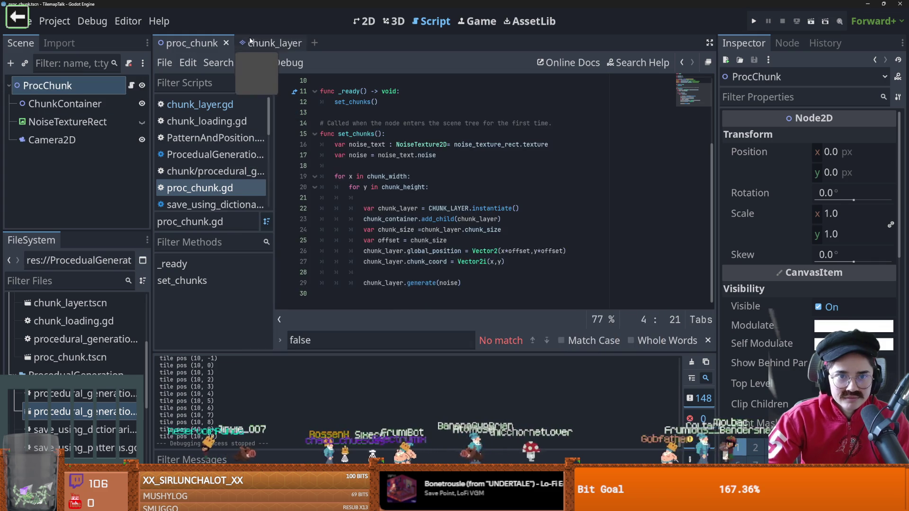
pyautogui.hotkey('ctrl', 'Tab')
pyautogui.click(840, 136)
# Lower the ColorRect colour's alpha to 80, then test-run proc_chunk and return to chunk_layer
pyautogui.moveTo(852, 387); pyautogui.dragTo(808, 390)
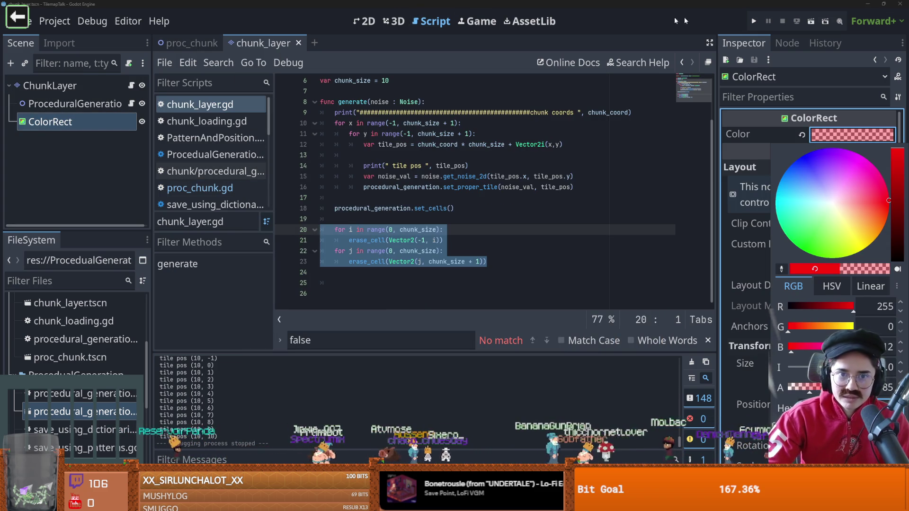
pyautogui.press('Escape')
pyautogui.hotkey('ctrl', 'Tab')
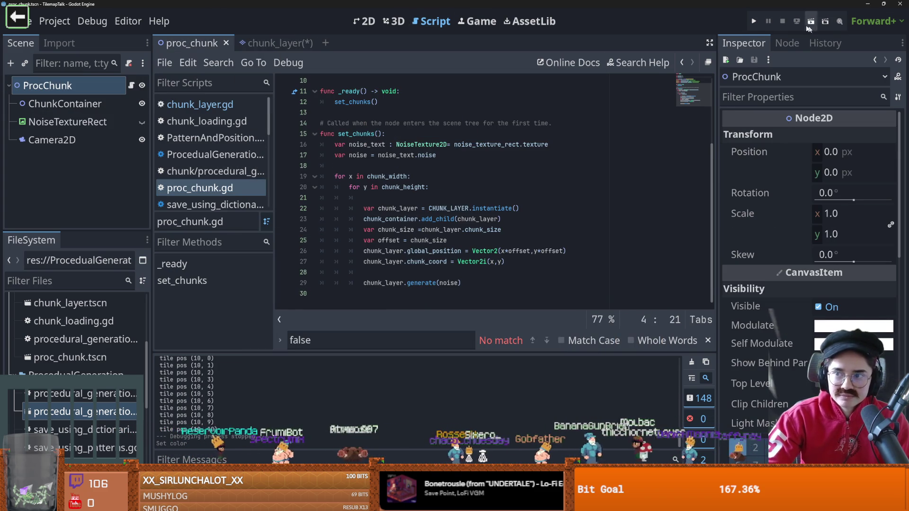
pyautogui.click(811, 21)
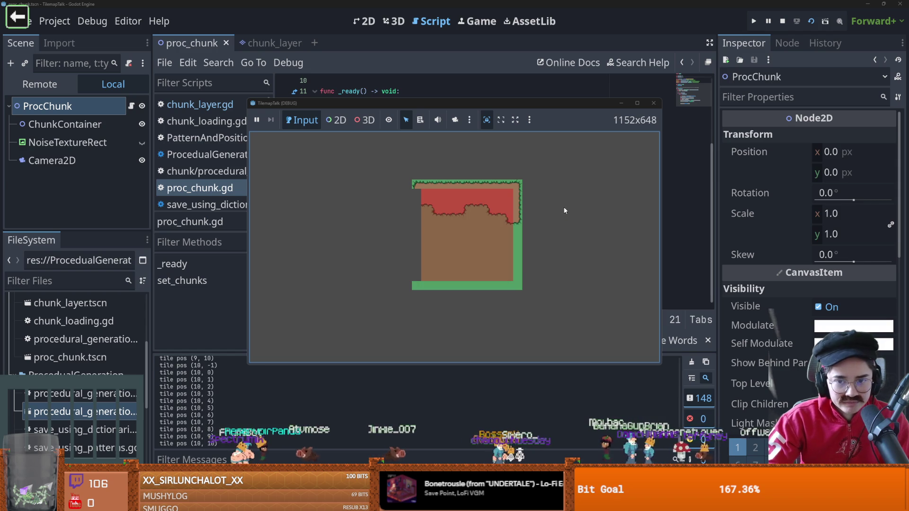
pyautogui.click(653, 103)
pyautogui.hotkey('ctrl', 'Tab')
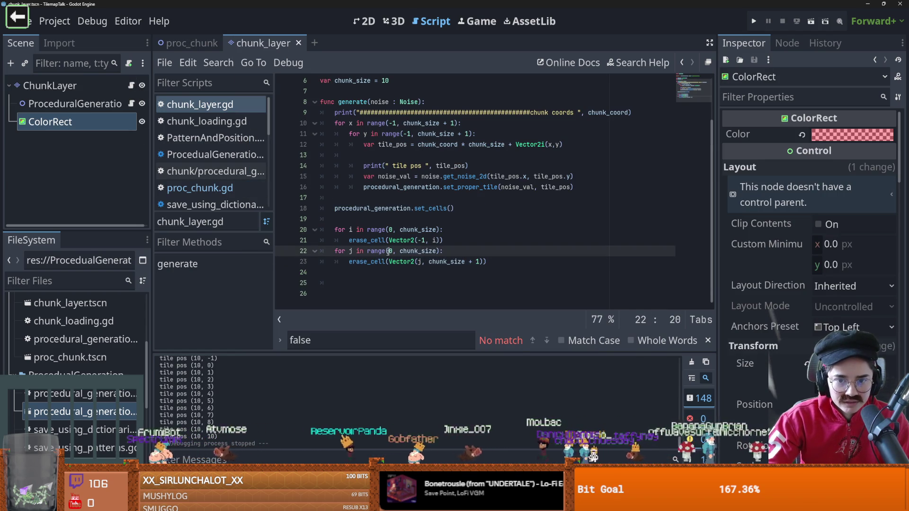
# Change the line 23 erase call to use chunk_size + 1 and save the script
pyautogui.doubleClick(416, 250)
pyautogui.click(394, 251)
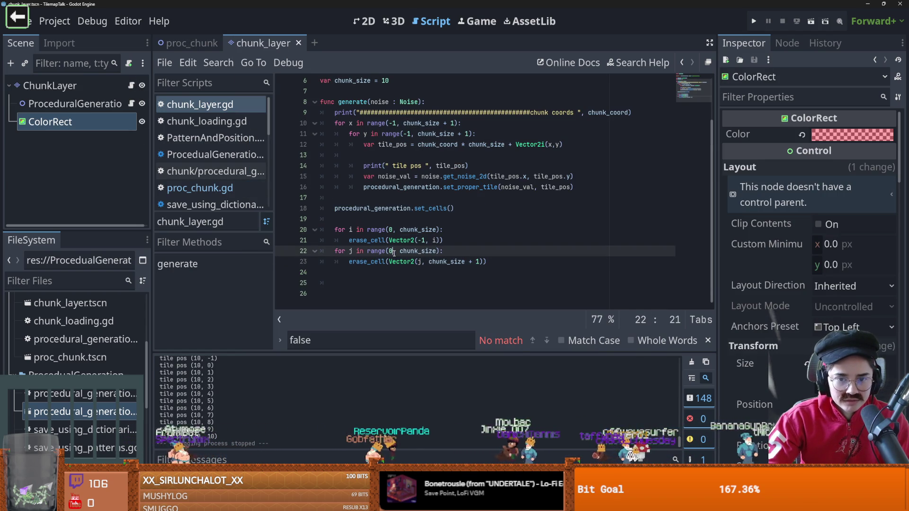
pyautogui.moveTo(394, 253); pyautogui.dragTo(389, 251)
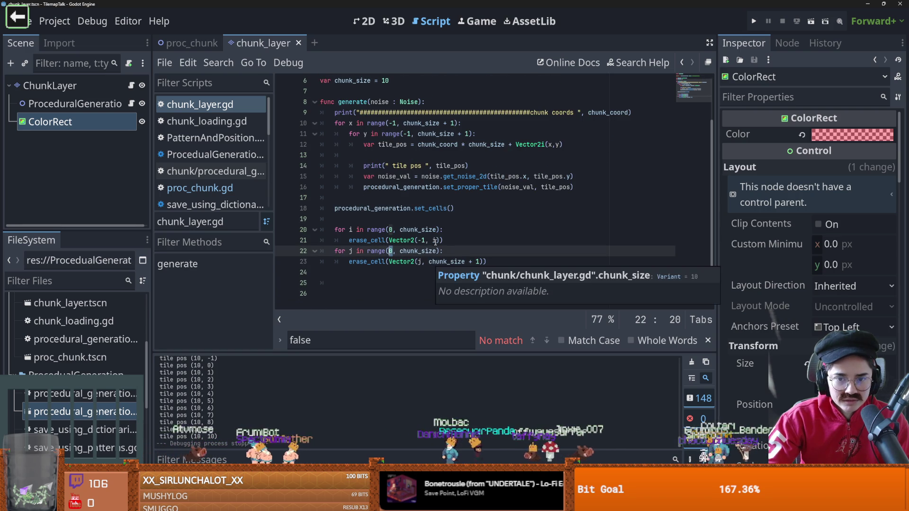
pyautogui.click(434, 244)
pyautogui.moveTo(427, 263); pyautogui.dragTo(465, 263)
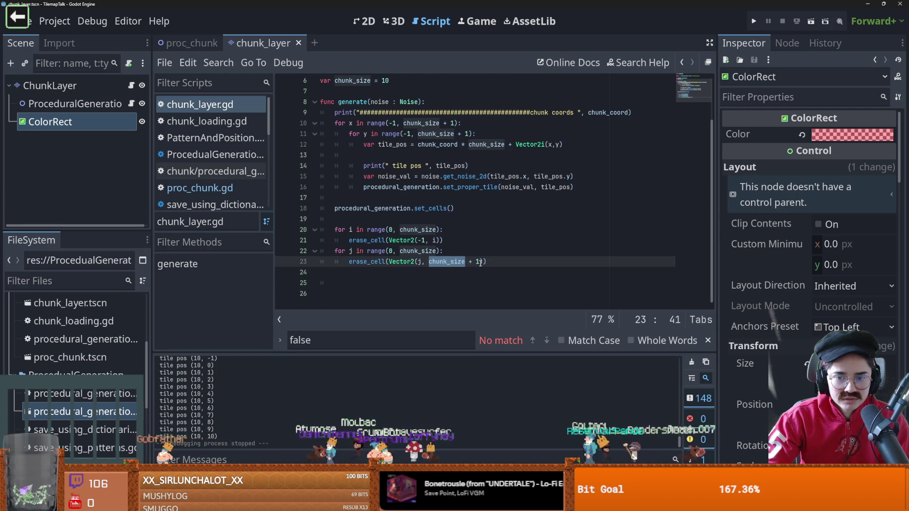
pyautogui.click(480, 263)
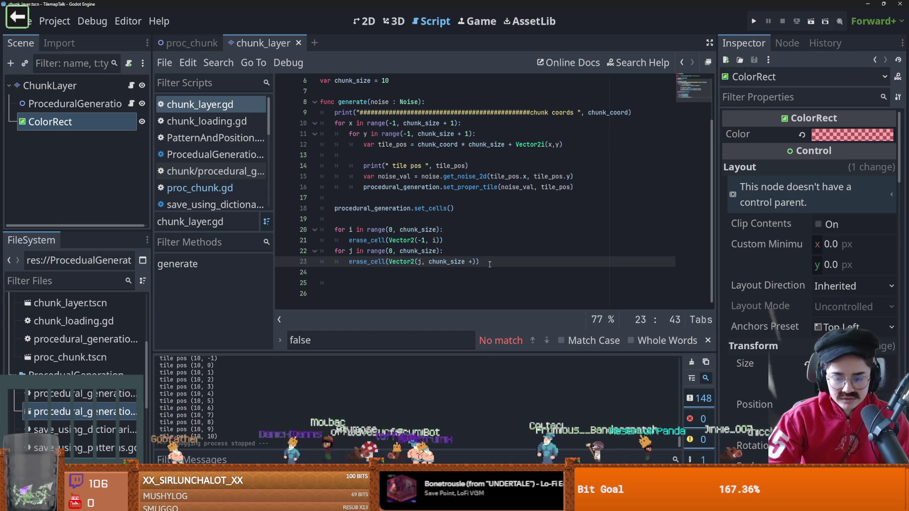
pyautogui.write('+ 1')
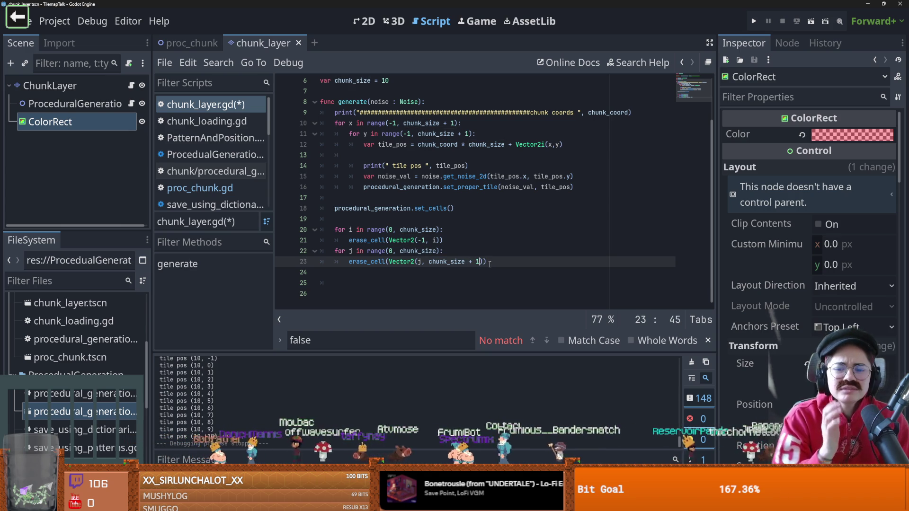
pyautogui.hotkey('ctrl', 's')
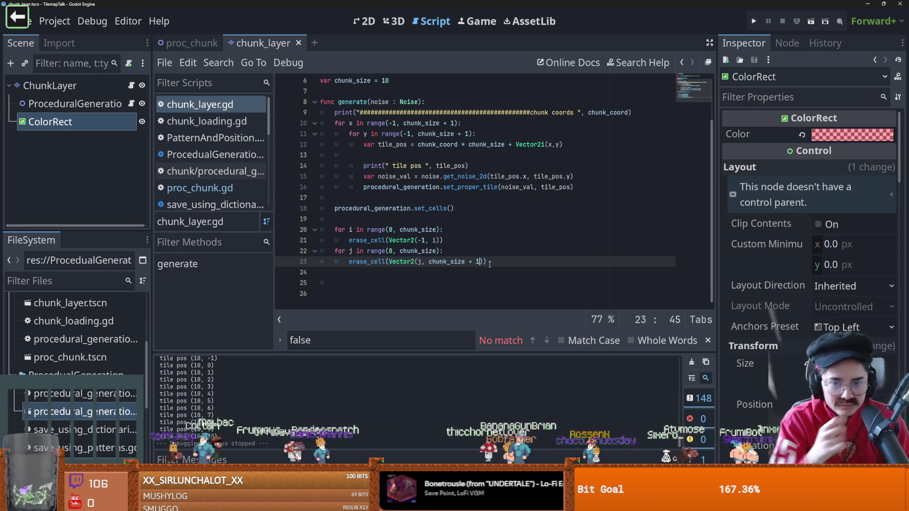
# Edit the line 21 erase call to use i-1 and test-run the game
pyautogui.click(434, 240)
pyautogui.write('i')
pyautogui.write('-1')
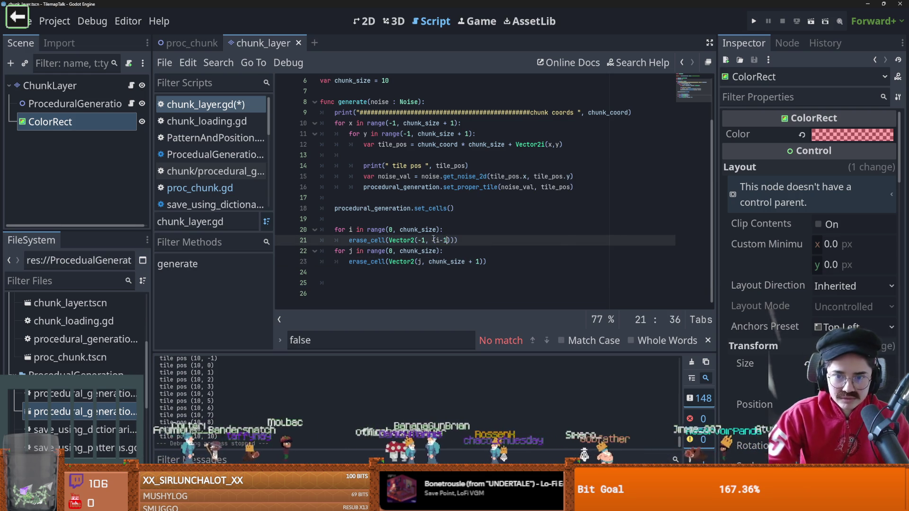
pyautogui.press('F5')
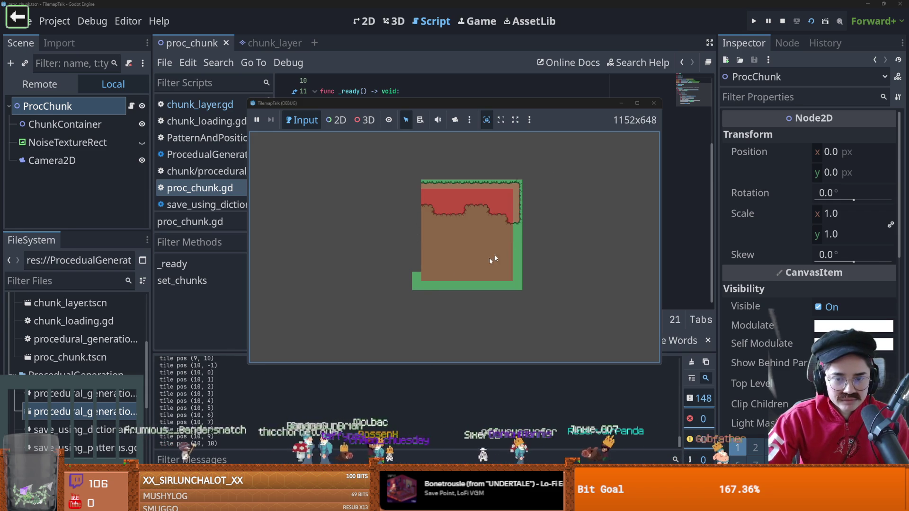
pyautogui.click(655, 106)
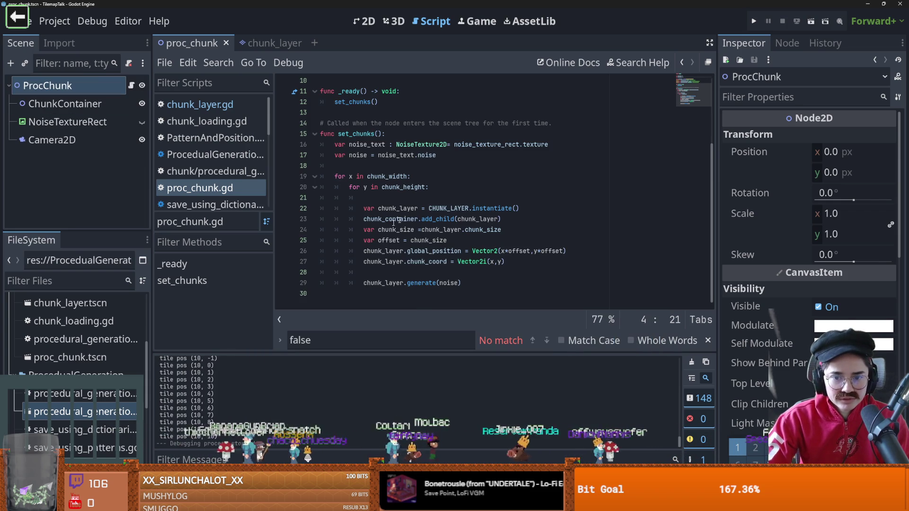
# Add the missing closing bracket on line 21, rerun the game, then stop it
pyautogui.click(265, 43)
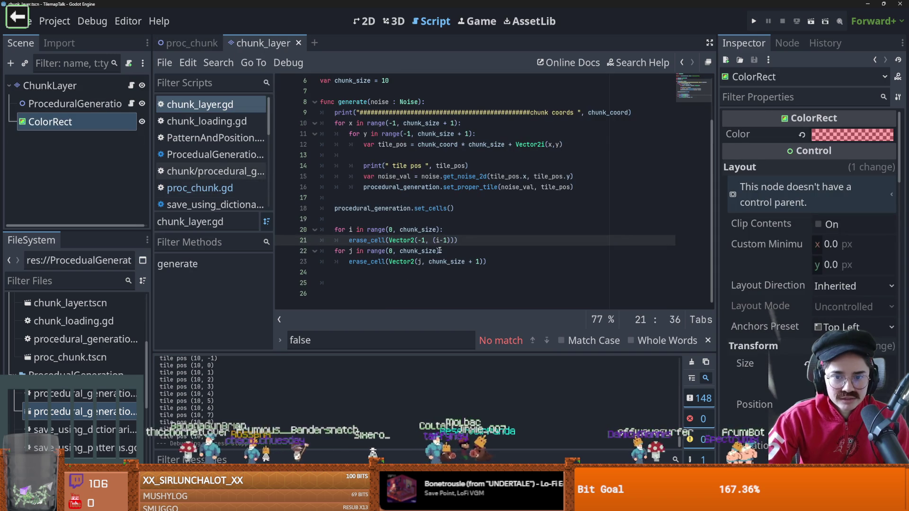
pyautogui.click(438, 230)
pyautogui.write(')')
pyautogui.click(192, 43)
pyautogui.press('F5')
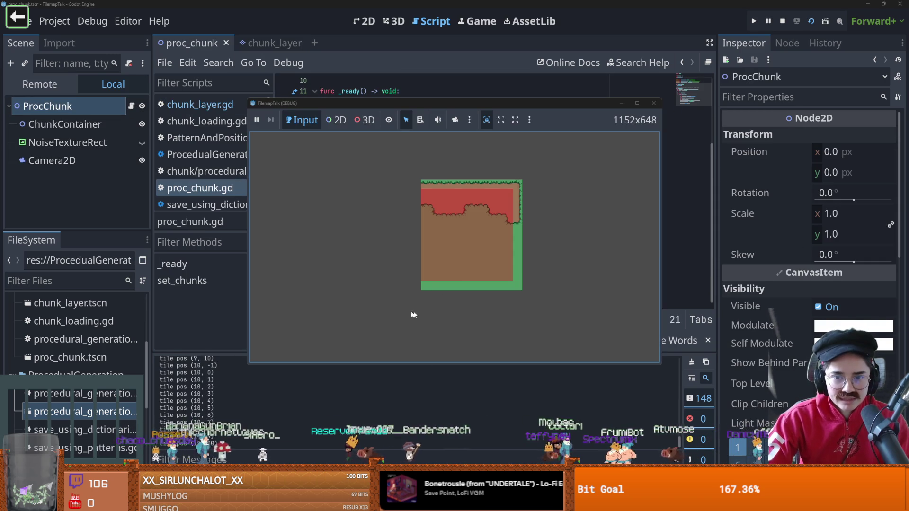
pyautogui.press('F8')
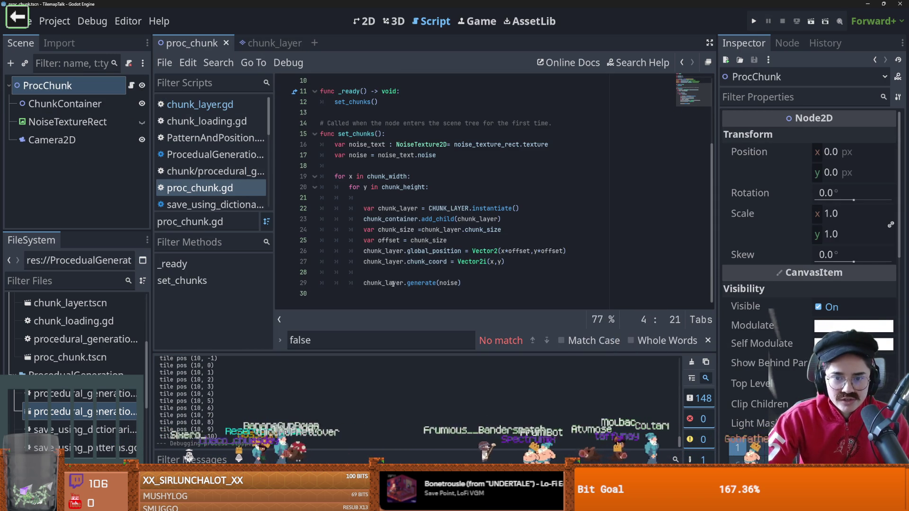
pyautogui.click(259, 47)
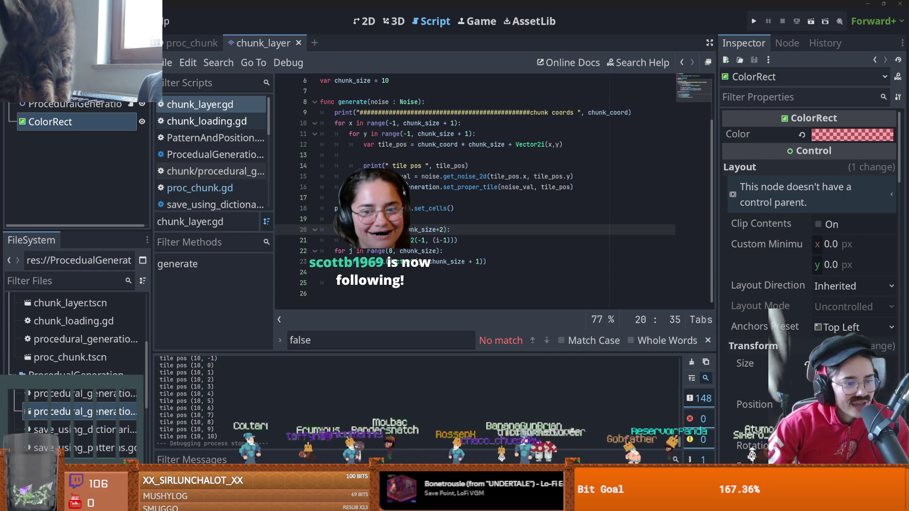
# Inspect the chunk_size references in the line 22 loop range and line 23 erase call
pyautogui.click(466, 243)
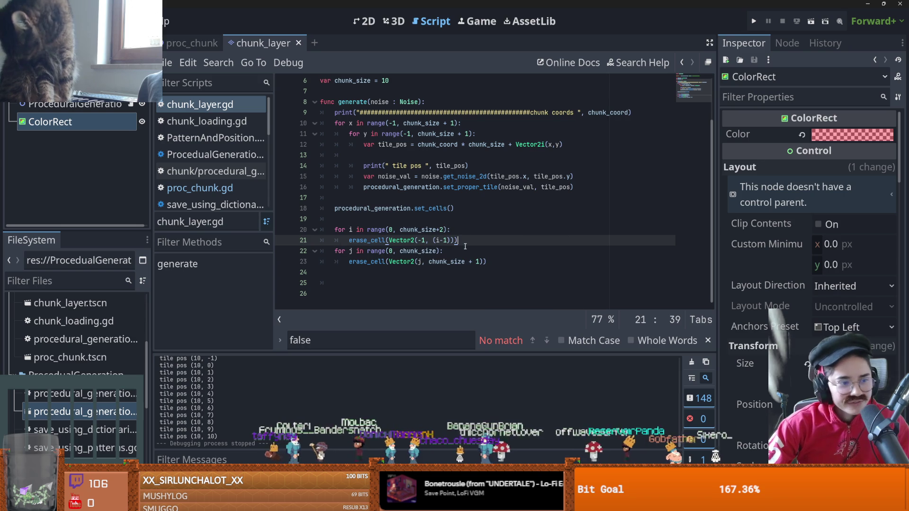
pyautogui.click(386, 252)
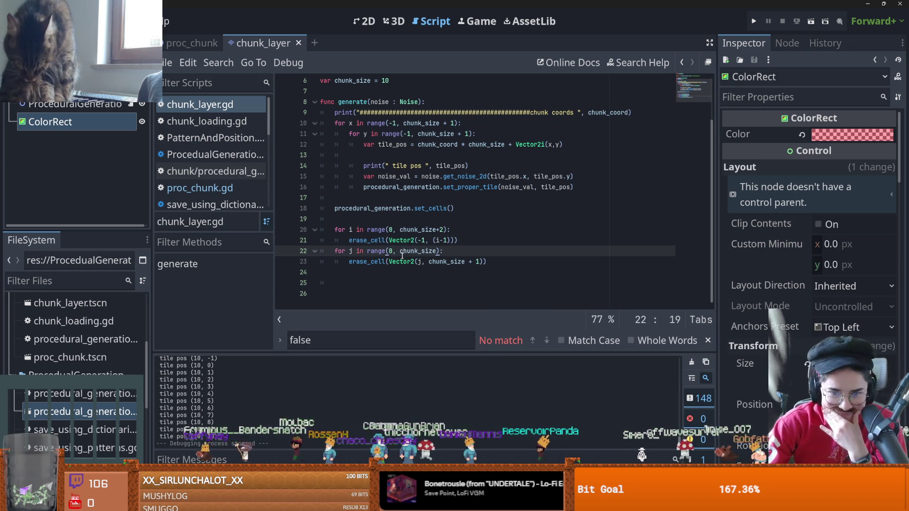
pyautogui.doubleClick(426, 251)
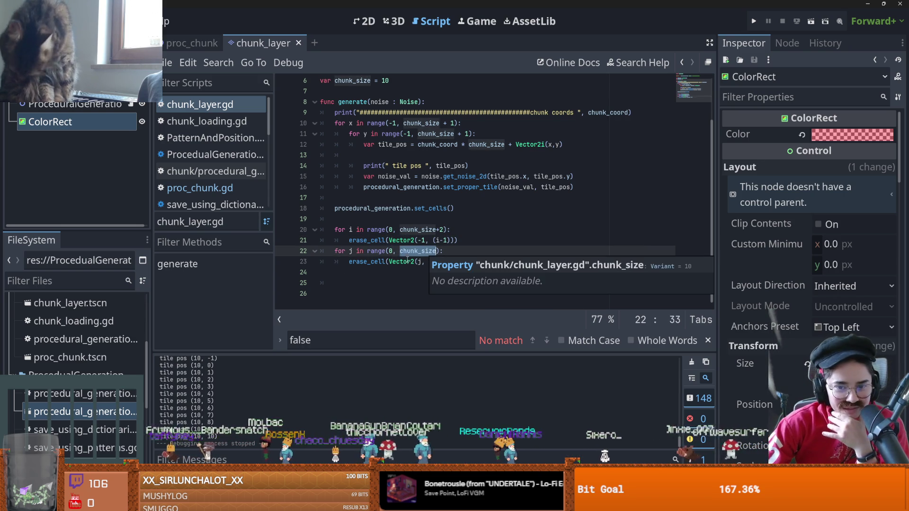
pyautogui.click(407, 261)
pyautogui.doubleClick(430, 261)
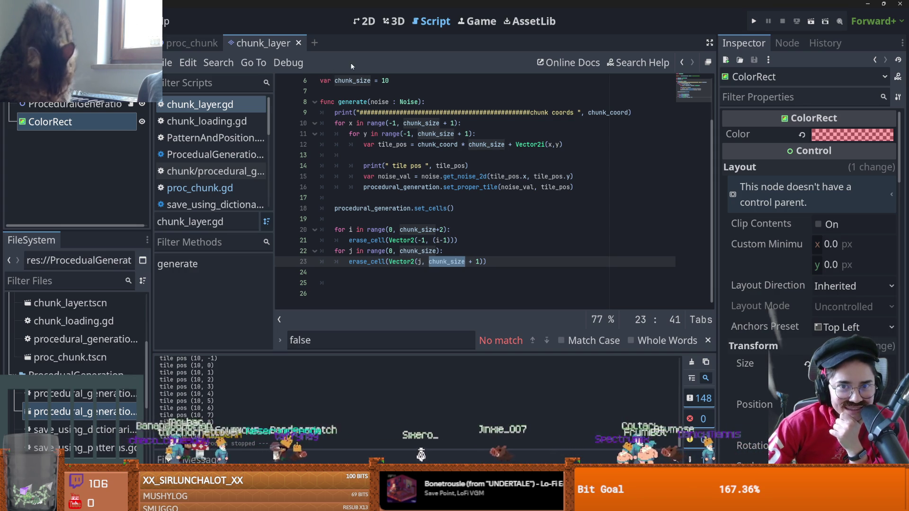
pyautogui.moveTo(454, 264)
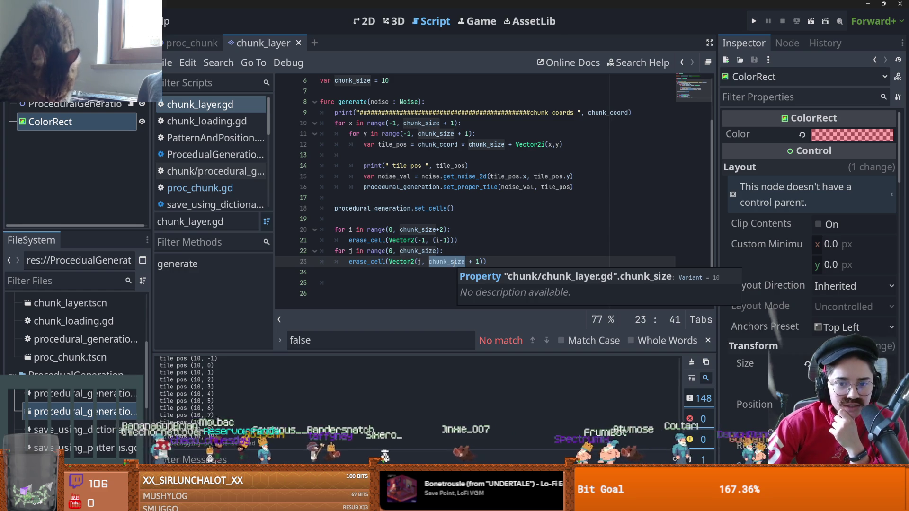
pyautogui.doubleClick(424, 249)
pyautogui.moveTo(423, 249)
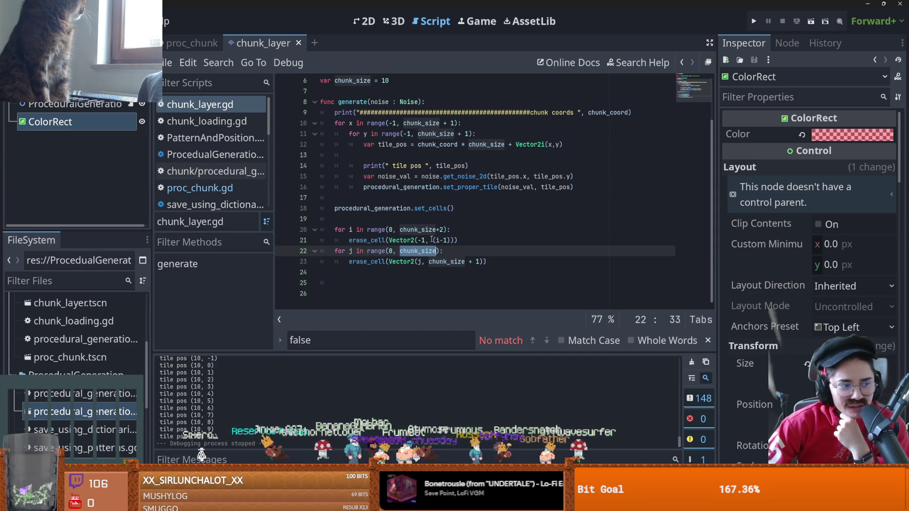
pyautogui.moveTo(436, 229)
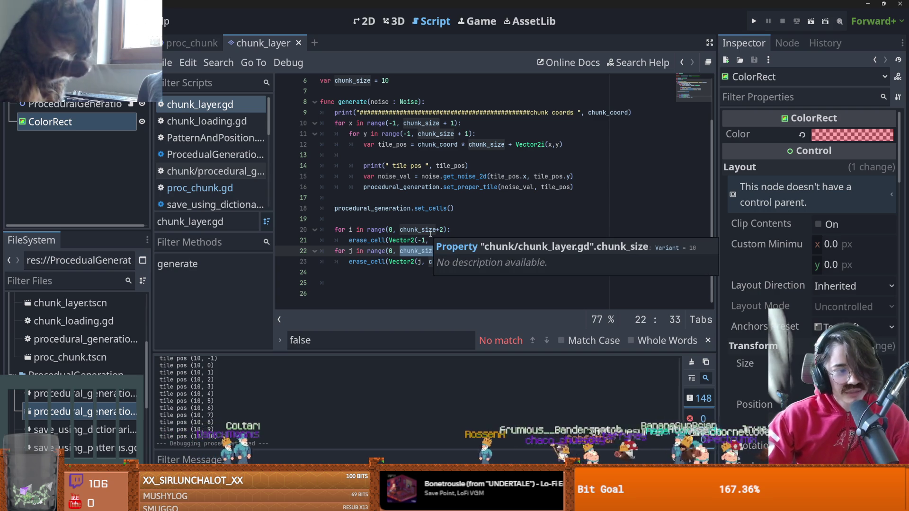
pyautogui.click(461, 240)
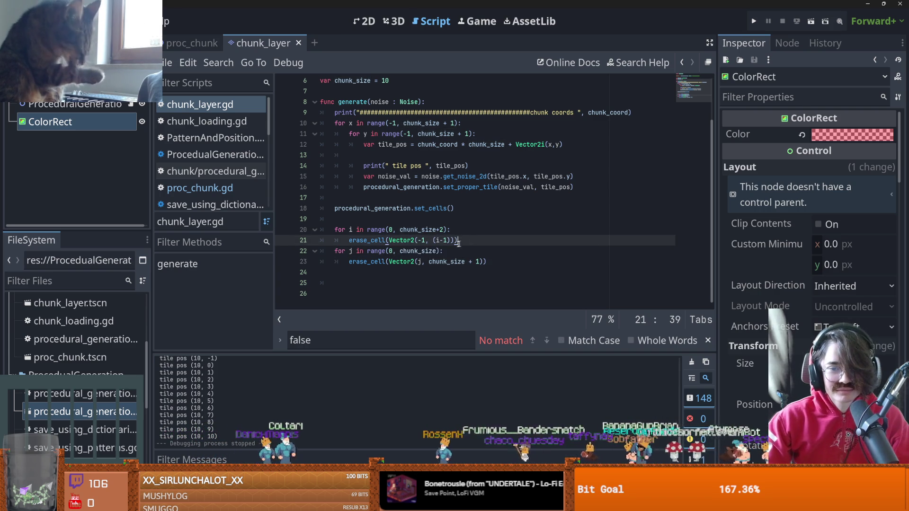
pyautogui.scroll(2, 436, 256)
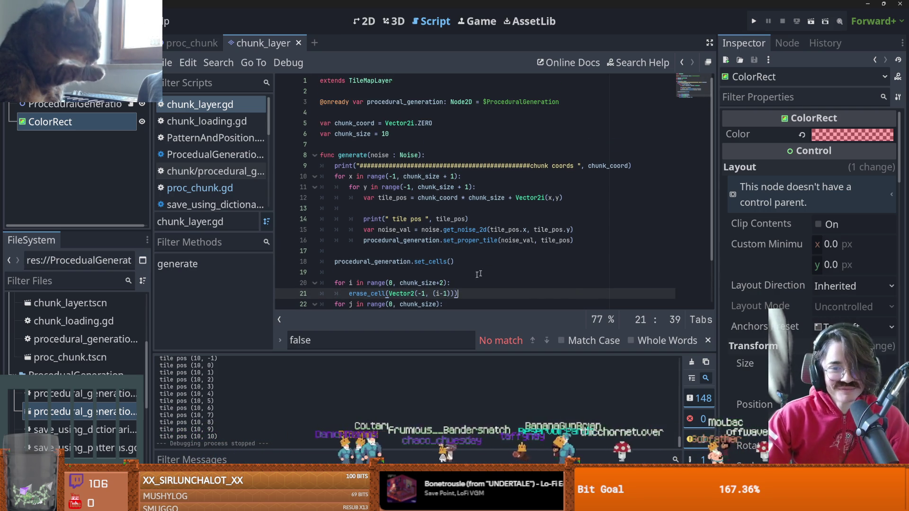
pyautogui.scroll(-2, 447, 266)
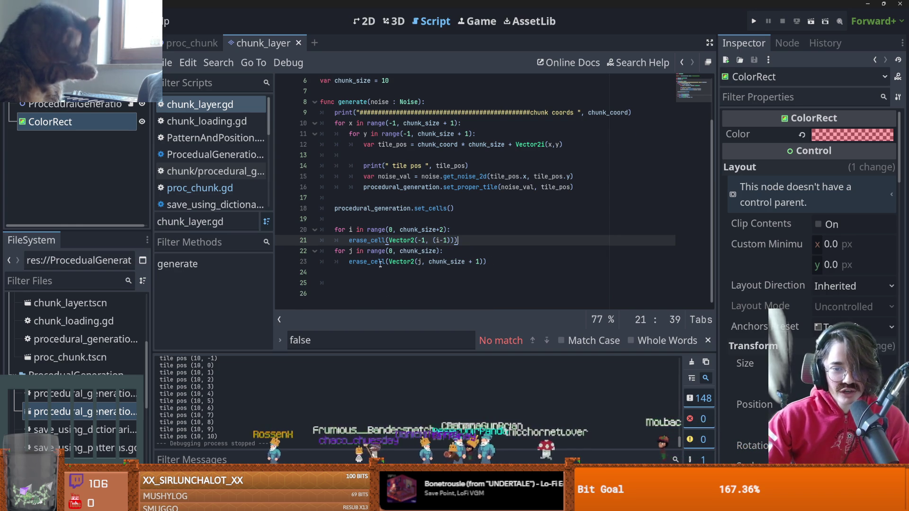
pyautogui.press('Down')
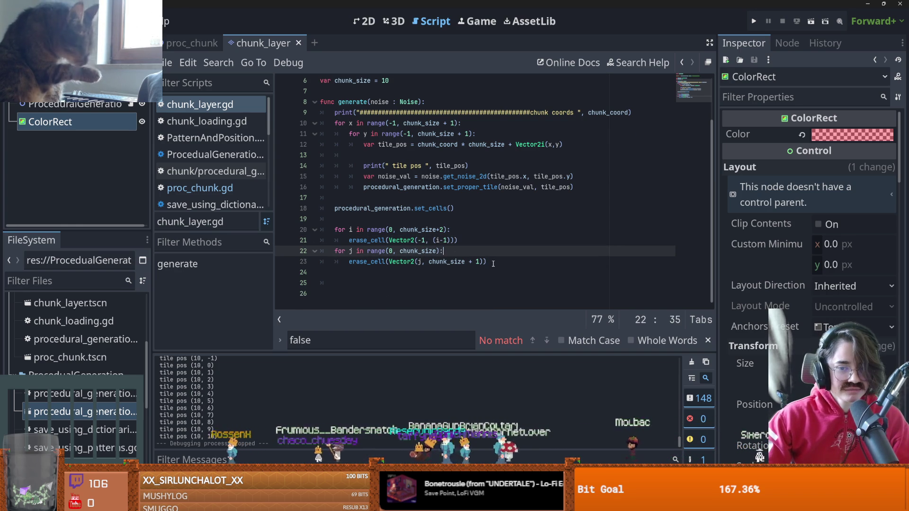
pyautogui.click(484, 263)
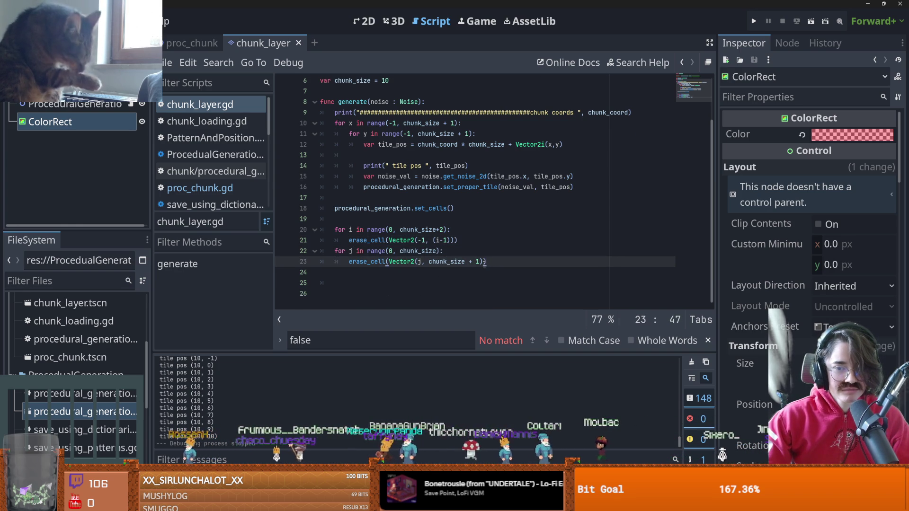
pyautogui.doubleClick(447, 262)
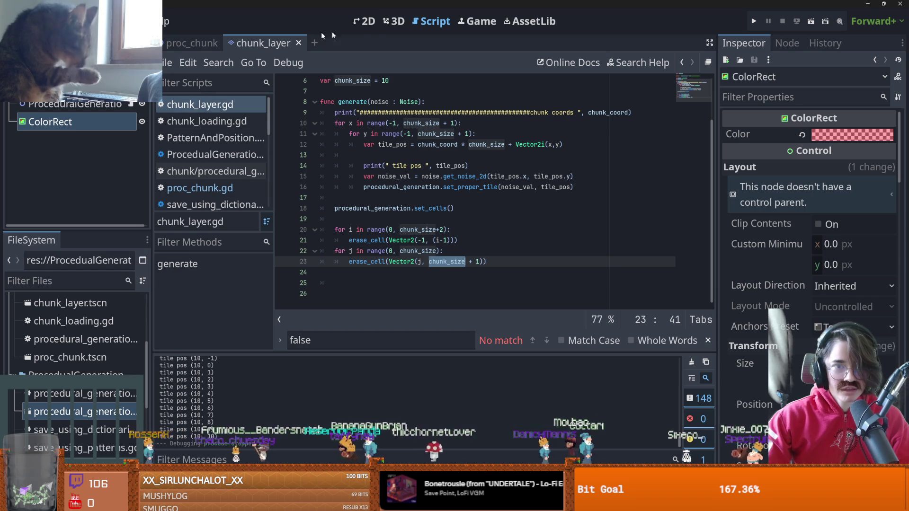
pyautogui.click(366, 22)
# Zoom in on the red ColorRect in 2D, select the ChunkLayer node, and return to the script
pyautogui.scroll(5, 298, 158)
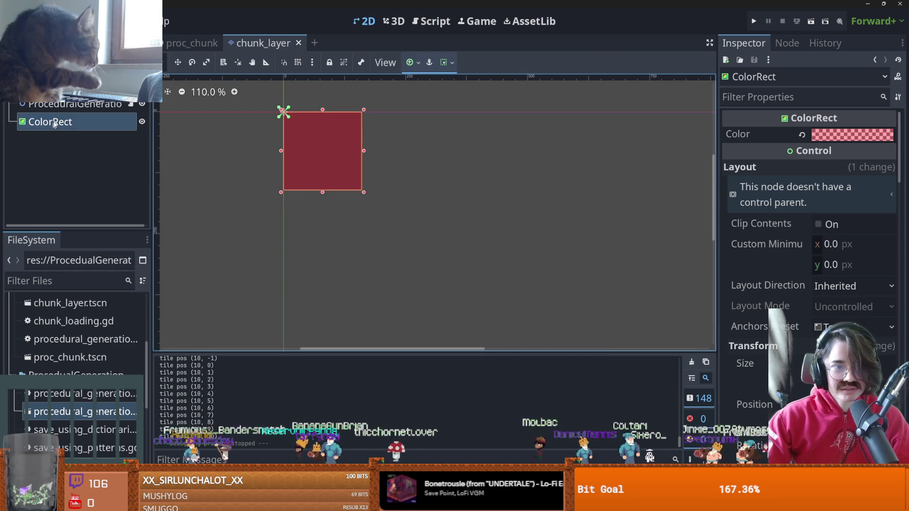
pyautogui.click(47, 86)
pyautogui.scroll(1, 286, 207)
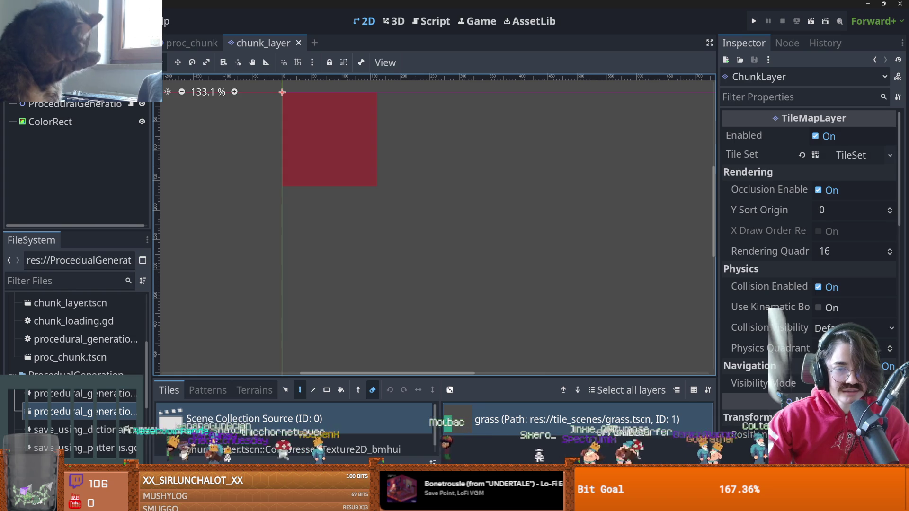
pyautogui.hotkey('ctrl', 'F3')
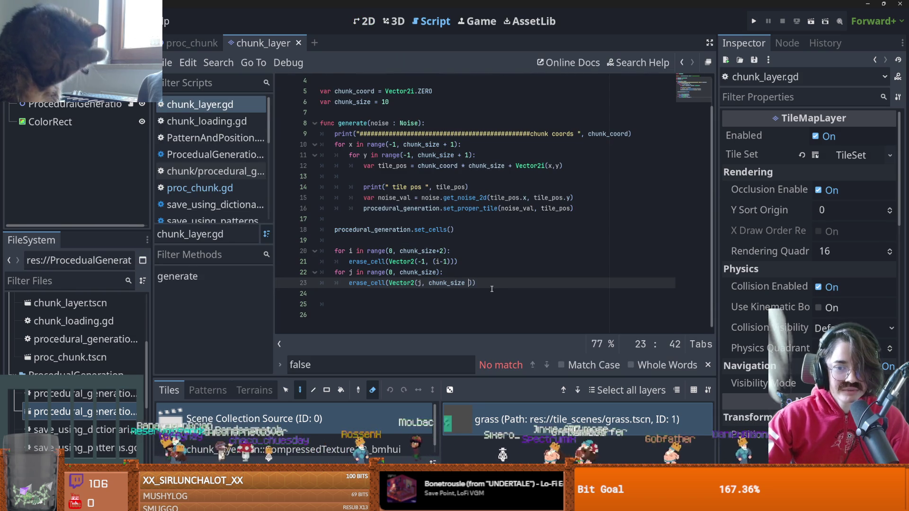